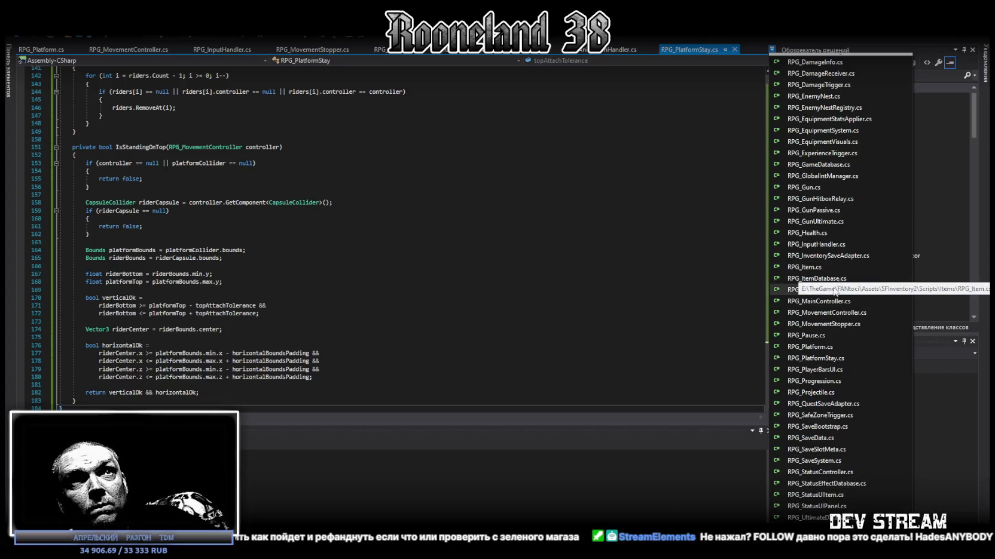
Step: Paste the rb.MovePosition version of ApplyExternalPlatformMovement into RPG_MovementController.cs, then return to Unity
{"action": "left_click", "coordinate": [822, 312]}
{"action": "key", "text": "ctrl+v"}
{"action": "key", "text": "ctrl+z"}
{"action": "key", "text": "ctrl+v"}
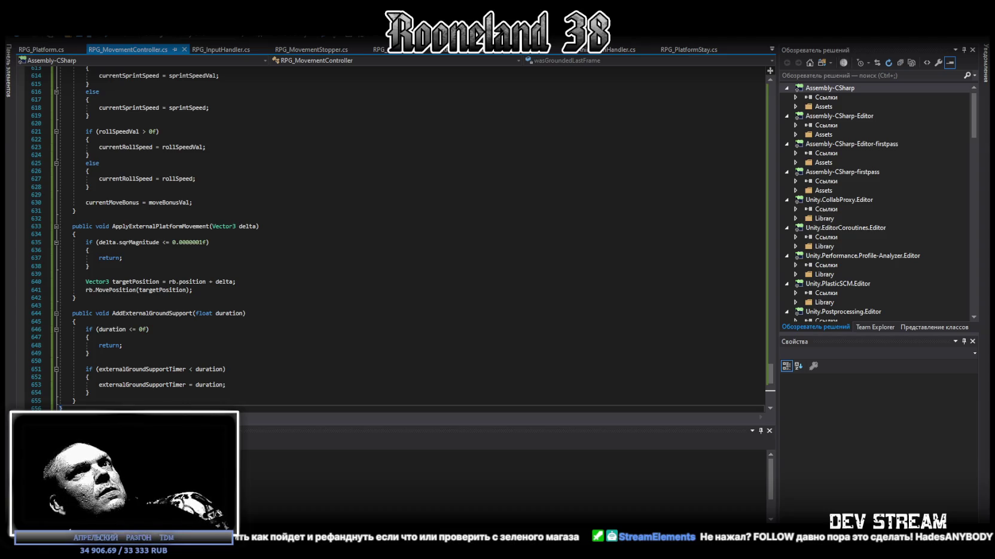
{"action": "key", "text": "alt+Tab"}
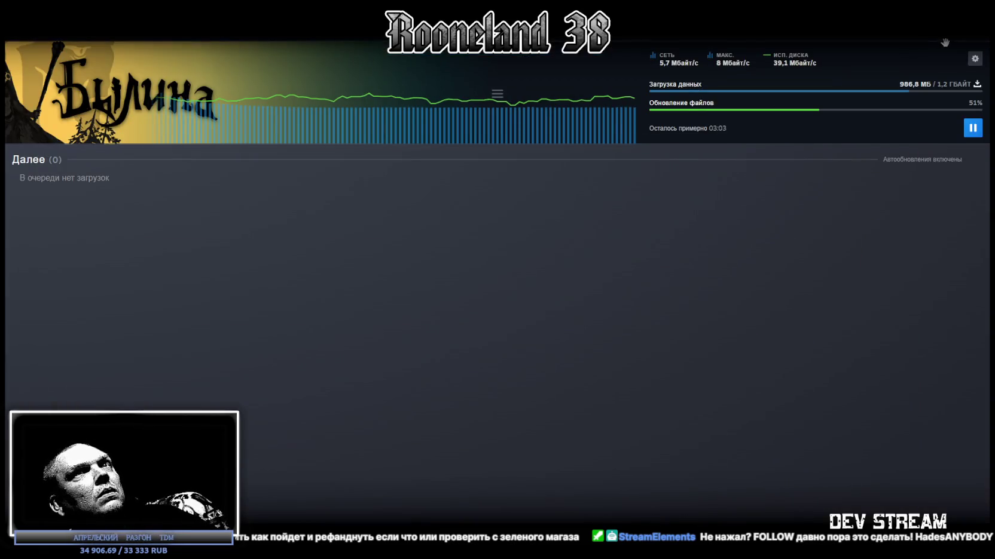
{"action": "key", "text": "alt+Tab"}
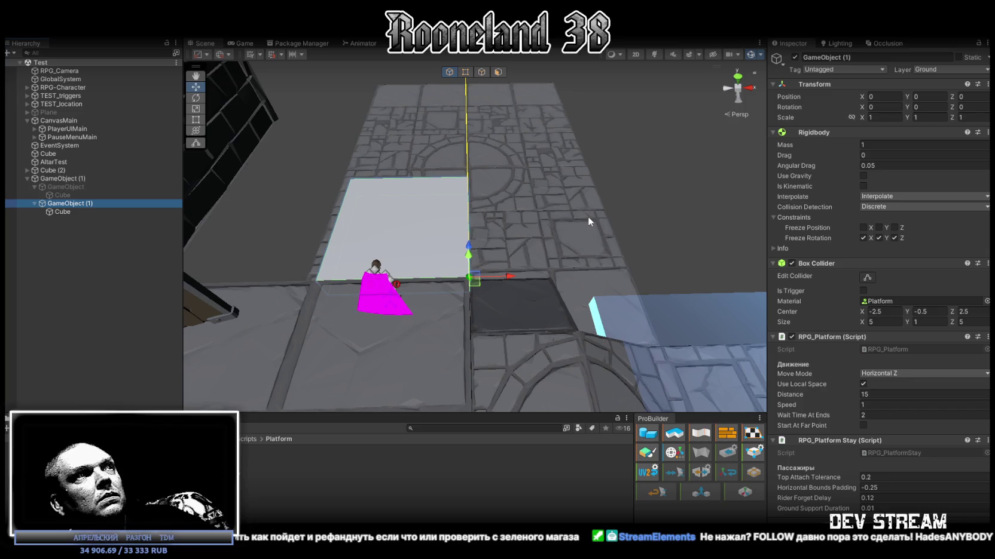
Step: Show the console, frame the platform, and watch the ride in a maximized Game view
{"action": "key", "text": "ctrl+shift+c"}
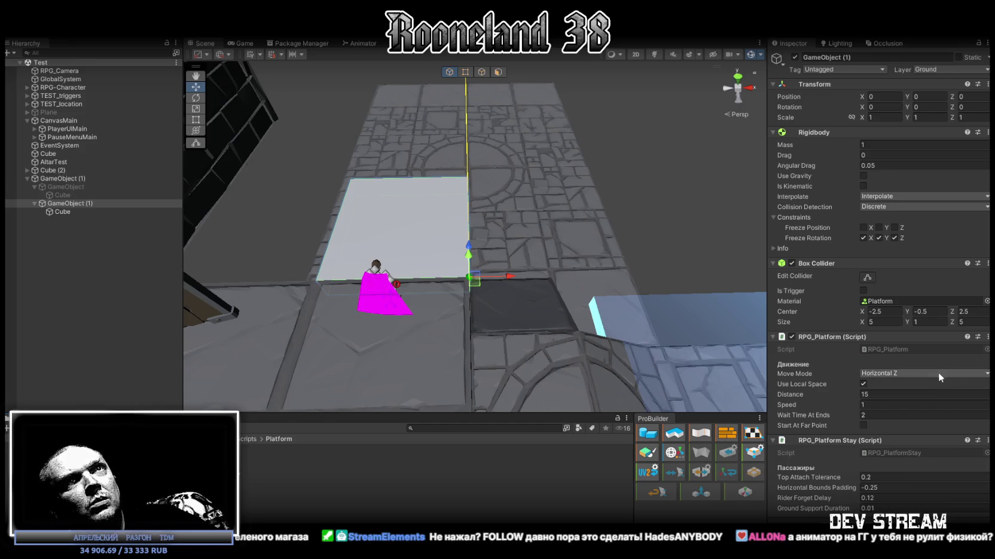
{"action": "key", "text": "f"}
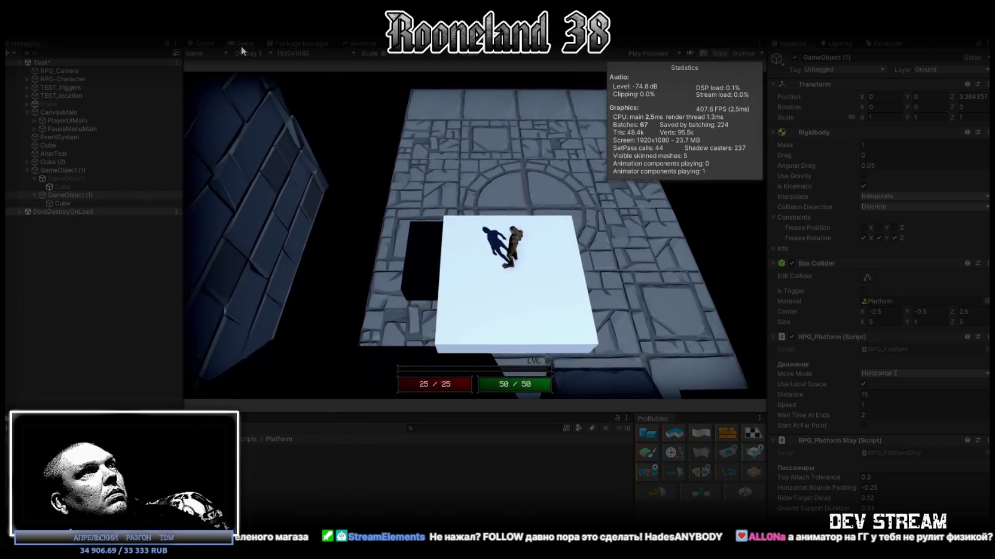
{"action": "double_click", "coordinate": [241, 46]}
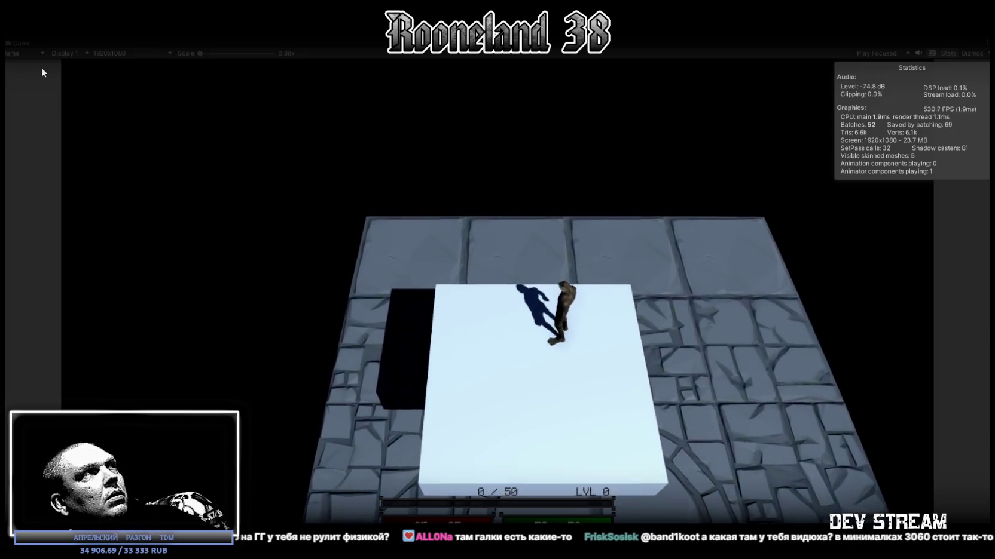
{"action": "double_click", "coordinate": [20, 43]}
Step: Set RPG_Platform Speed to 5, then back to 1, and watch the ride maximized
{"action": "type", "text": "5"}
{"action": "key", "text": "Return"}
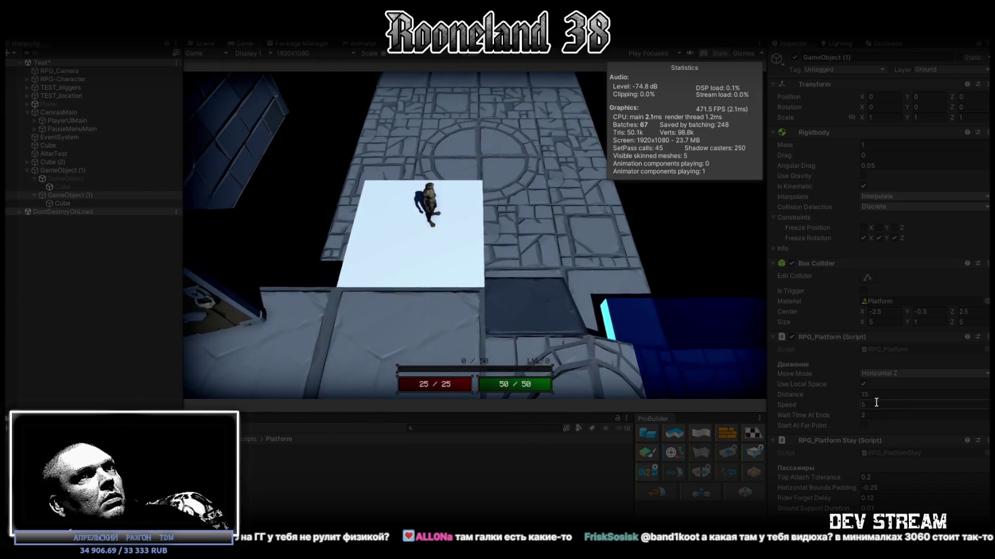
{"action": "type", "text": "1"}
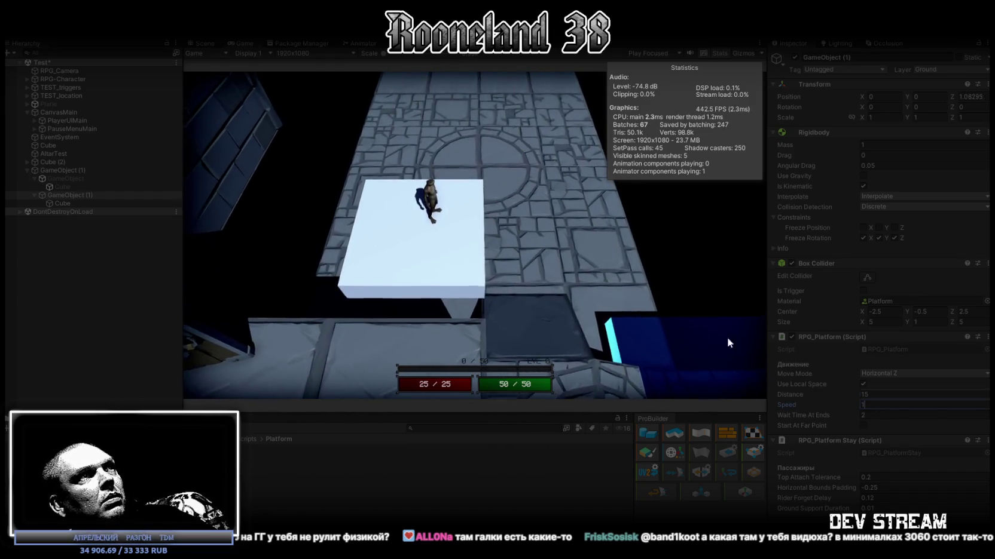
{"action": "double_click", "coordinate": [242, 44]}
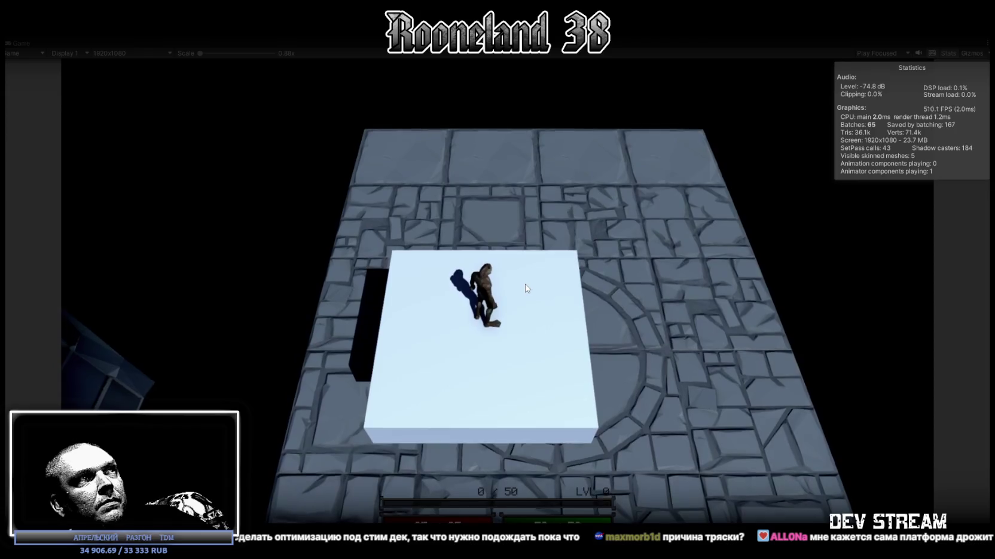
{"action": "double_click", "coordinate": [15, 43]}
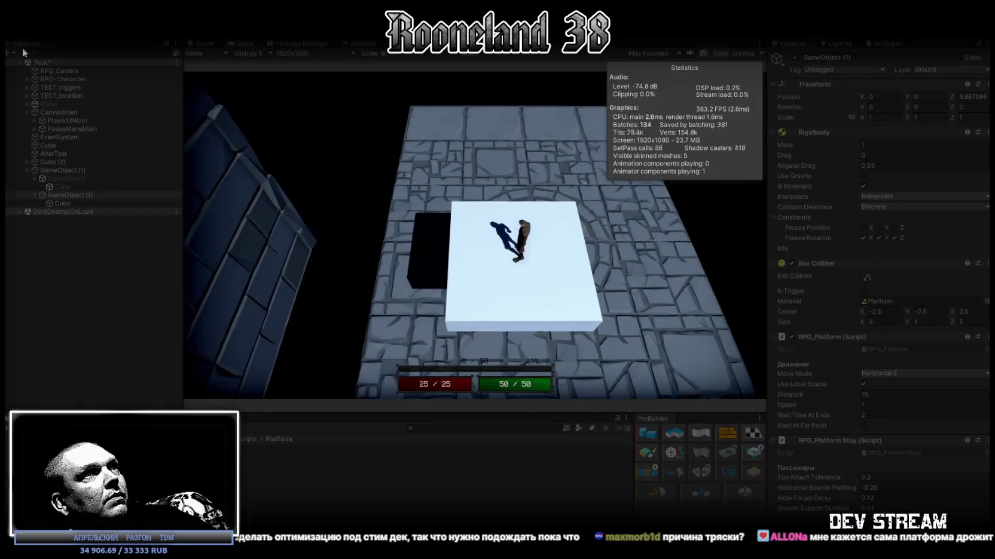
Step: Inspect the rider up close in the Scene view, set Rider Forget Delay to 0, and stop play mode
{"action": "left_click", "coordinate": [203, 42]}
{"action": "mouse_move", "coordinate": [737, 68]}
{"action": "left_mouse_down"}
{"action": "mouse_move", "coordinate": [463, 198]}
{"action": "mouse_move", "coordinate": [291, 193]}
{"action": "left_mouse_up"}
{"action": "scroll", "coordinate": [367, 223], "scroll_direction": "down", "scroll_amount": 3}
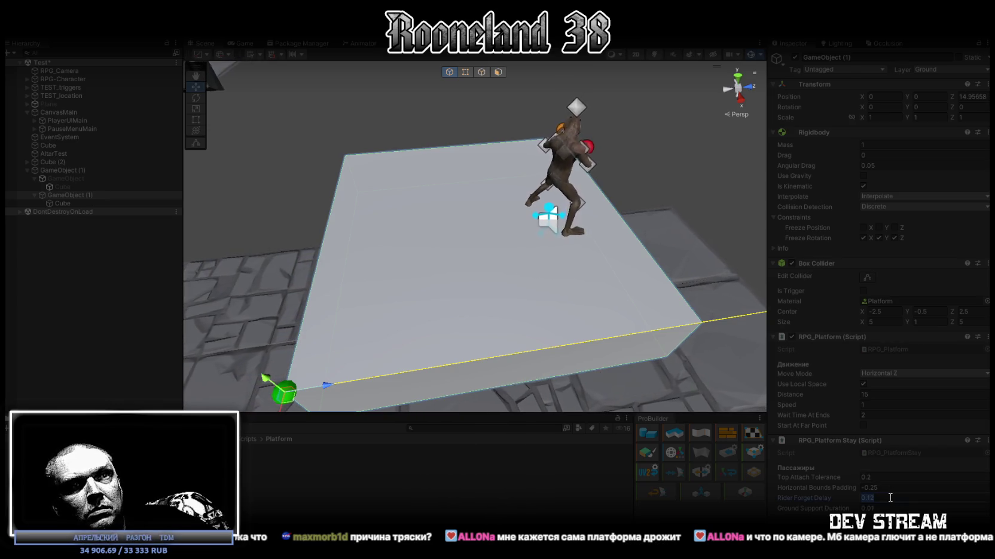
{"action": "type", "text": "0"}
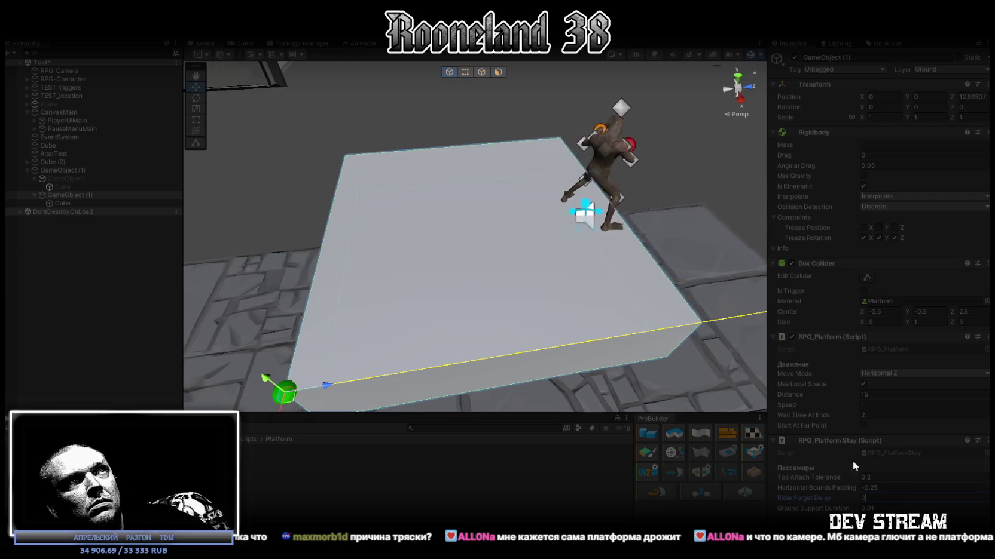
{"action": "left_click", "coordinate": [879, 507]}
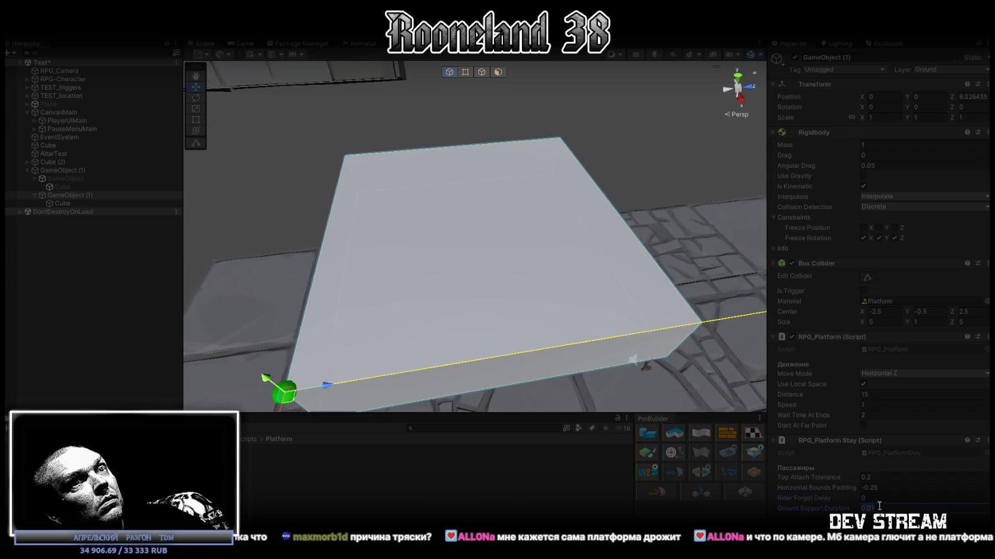
{"action": "left_click", "coordinate": [487, 28]}
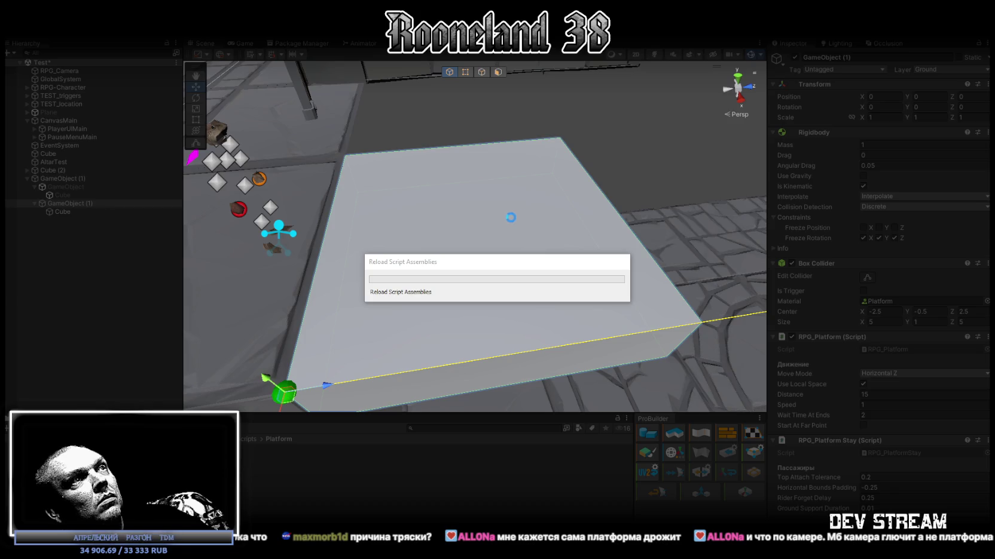
Step: Start play mode, set Rider Forget Delay to 1, and watch the ride in a maximized Game view
{"action": "key", "text": "ctrl+p"}
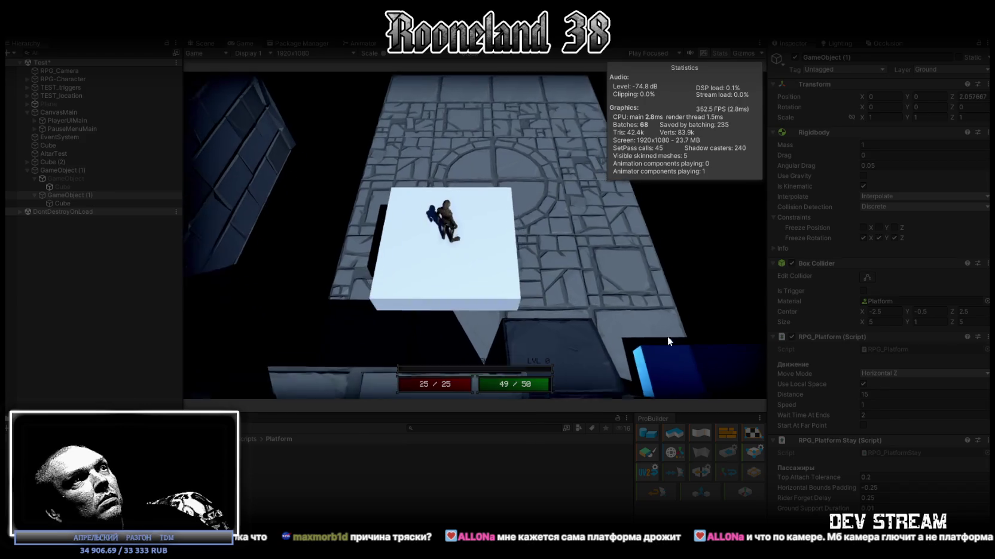
{"action": "type", "text": "1"}
{"action": "key", "text": "Return"}
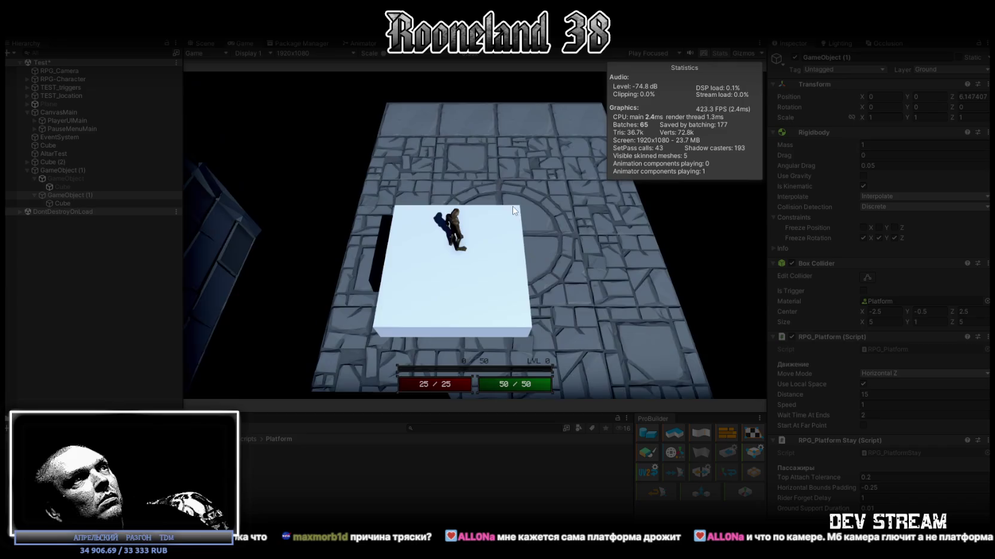
{"action": "double_click", "coordinate": [244, 42]}
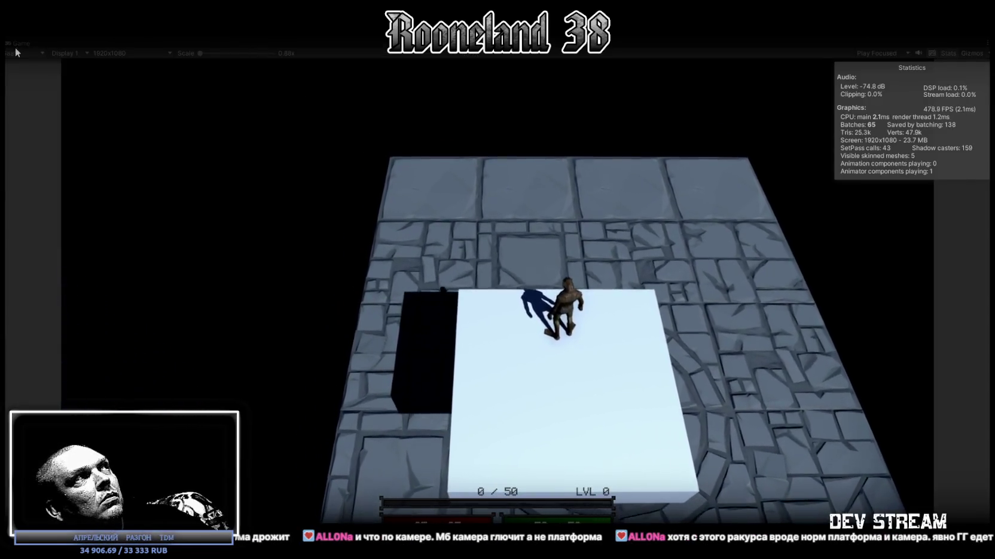
{"action": "double_click", "coordinate": [20, 43]}
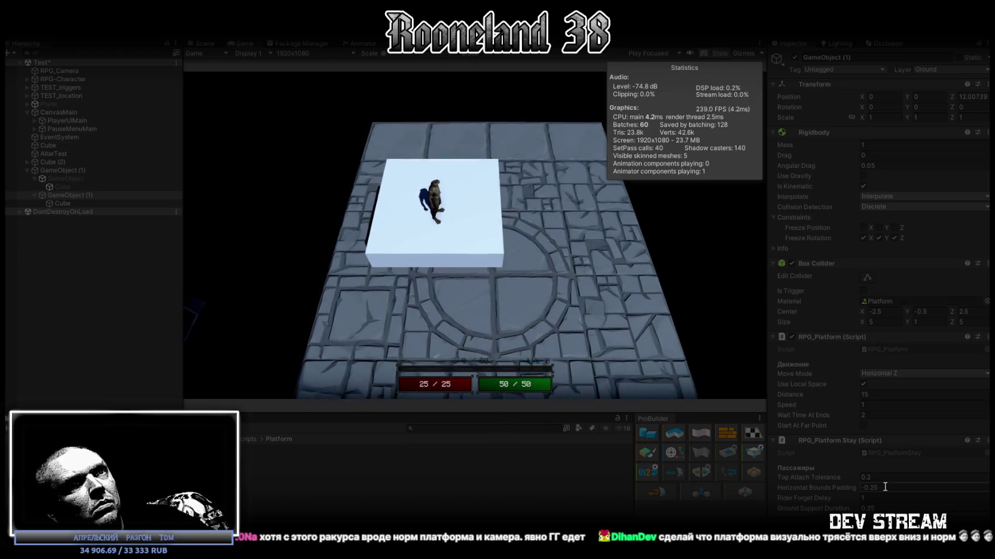
Step: Set Horizontal Bounds Padding to 1.25, then walk the character off and back onto the platform
{"action": "type", "text": "1.25"}
{"action": "key", "text": "Return"}
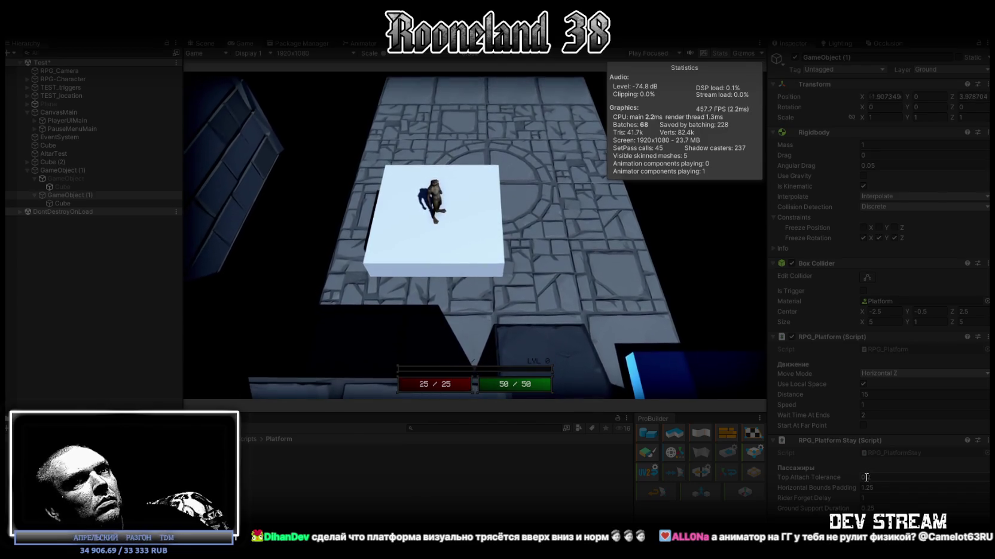
{"action": "type", "text": "1"}
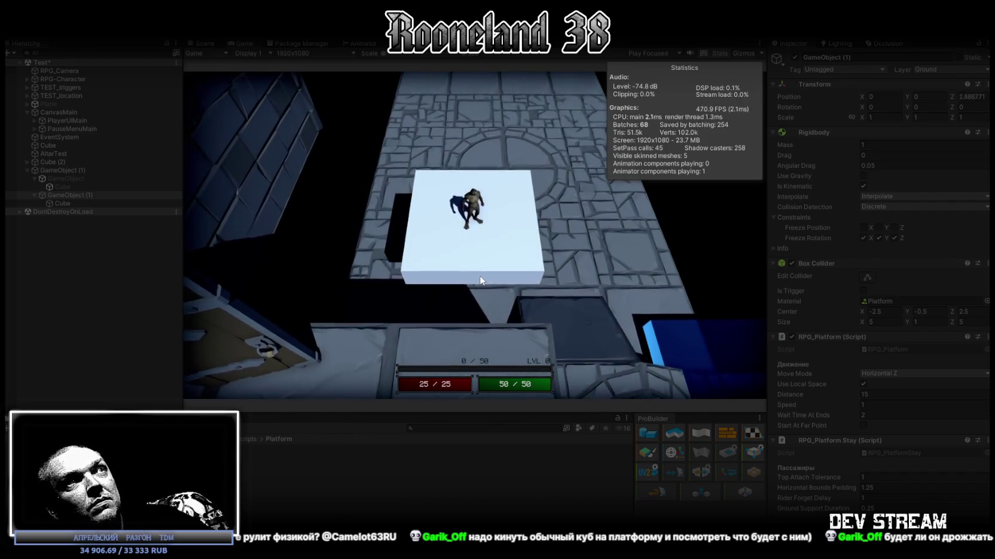
{"action": "left_click", "coordinate": [479, 276]}
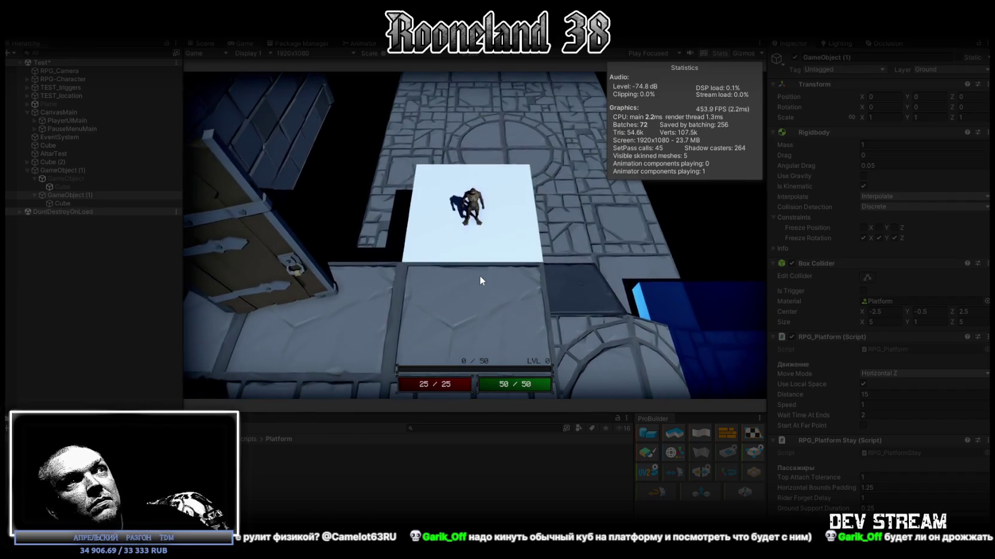
{"action": "key", "text": "w"}
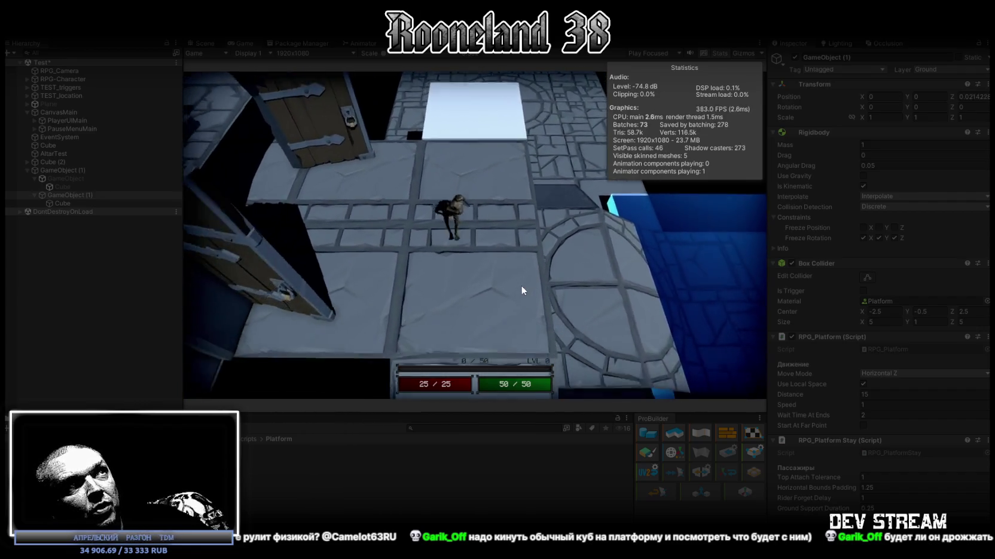
{"action": "key", "text": "space"}
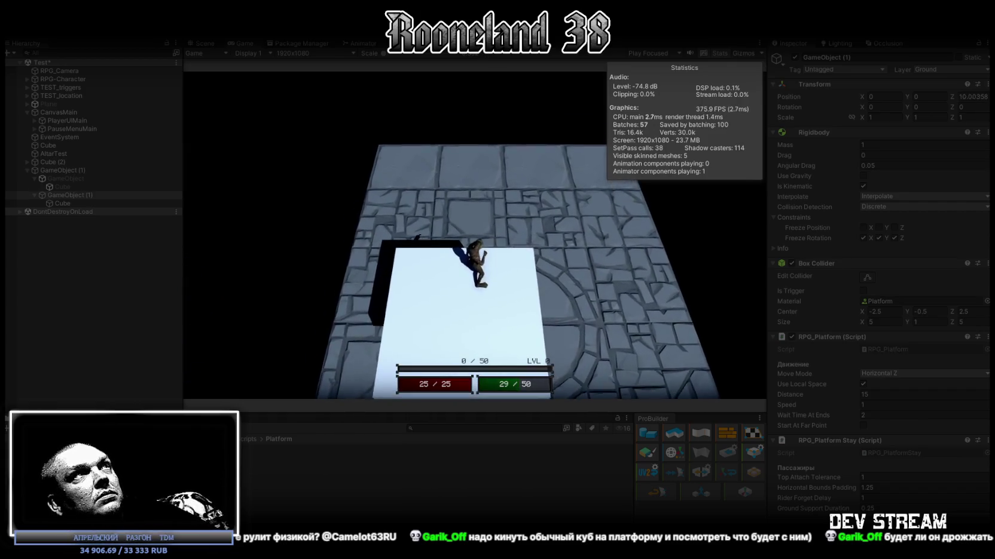
Step: Stop play mode and select the platform's Cube child under GameObject (1)
{"action": "left_click", "coordinate": [484, 53]}
{"action": "left_click_drag", "start_coordinate": [569, 165], "coordinate": [392, 214]}
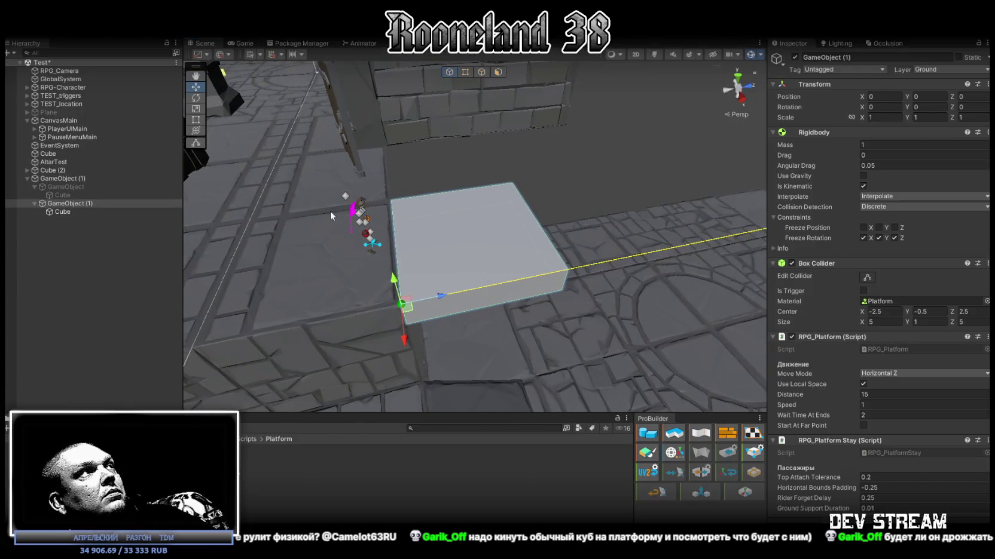
{"action": "left_click", "coordinate": [65, 210]}
{"action": "left_click", "coordinate": [68, 204]}
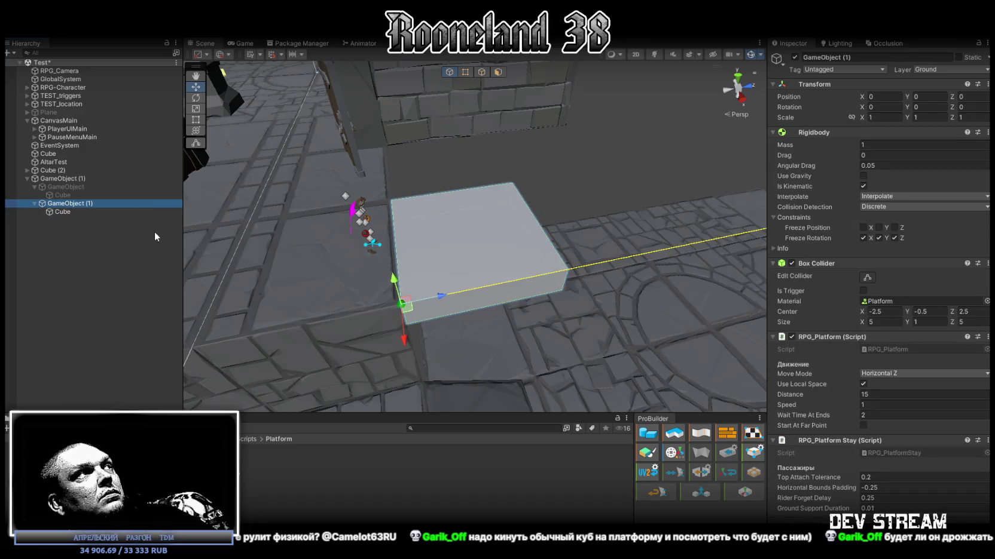
{"action": "left_click", "coordinate": [64, 214]}
Step: Duplicate the platform cube as Cube (1), raise it to Y 1.5, and scale X and Z to 1
{"action": "key", "text": "ctrl+d"}
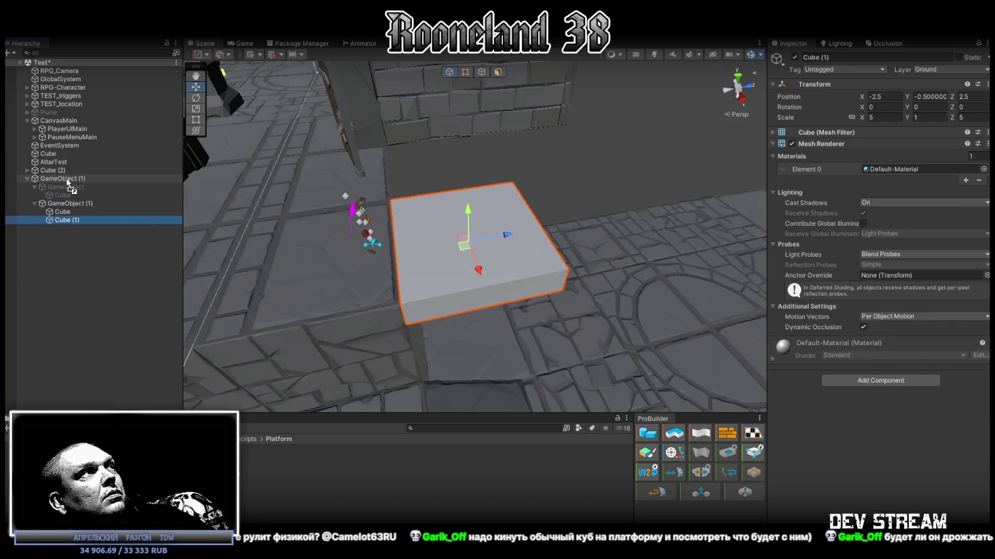
{"action": "left_click_drag", "start_coordinate": [467, 211], "coordinate": [471, 168]}
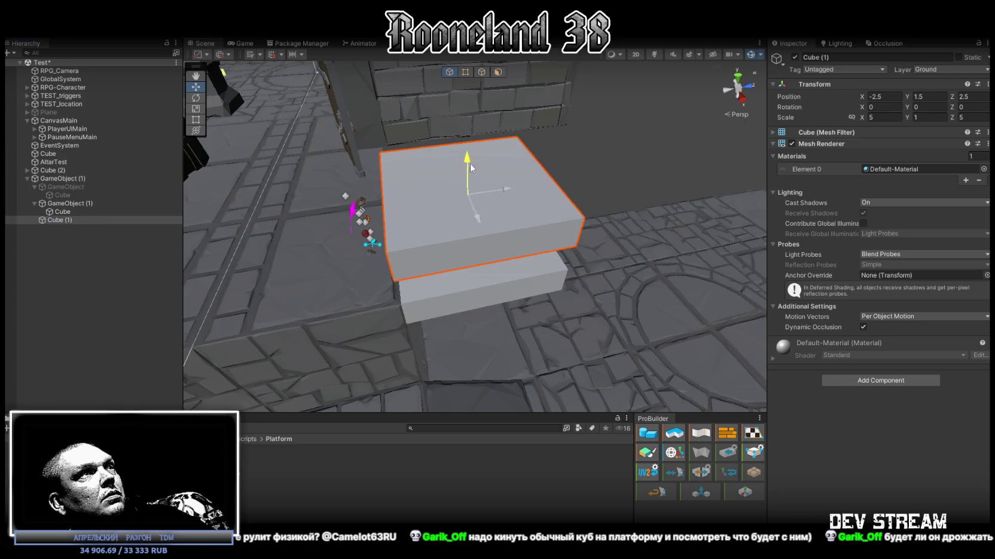
{"action": "type", "text": "1"}
{"action": "key", "text": "Tab"}
{"action": "key", "text": "Tab"}
{"action": "type", "text": "1"}
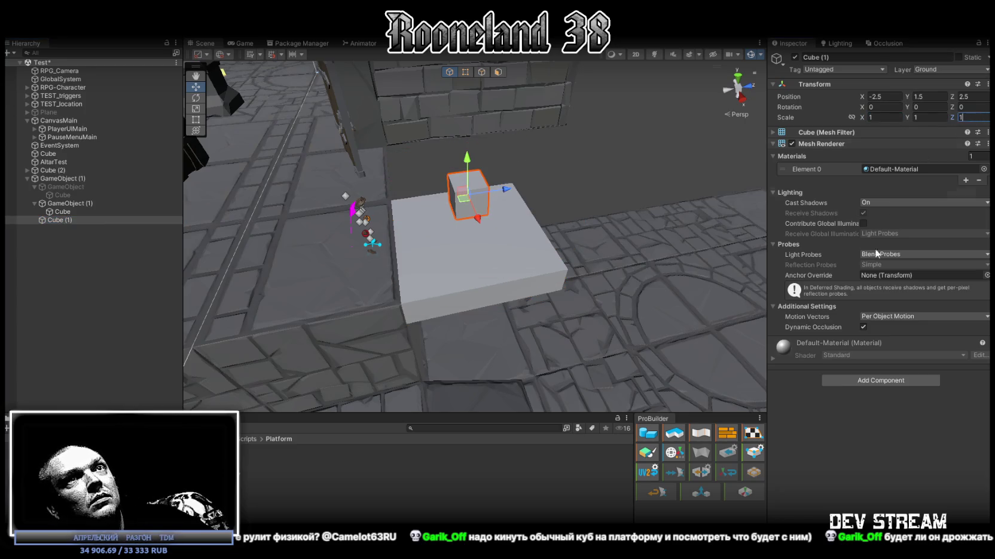
Step: Add a Box Collider and a Rigidbody to Cube (1)
{"action": "left_click", "coordinate": [871, 382]}
{"action": "left_click", "coordinate": [837, 445]}
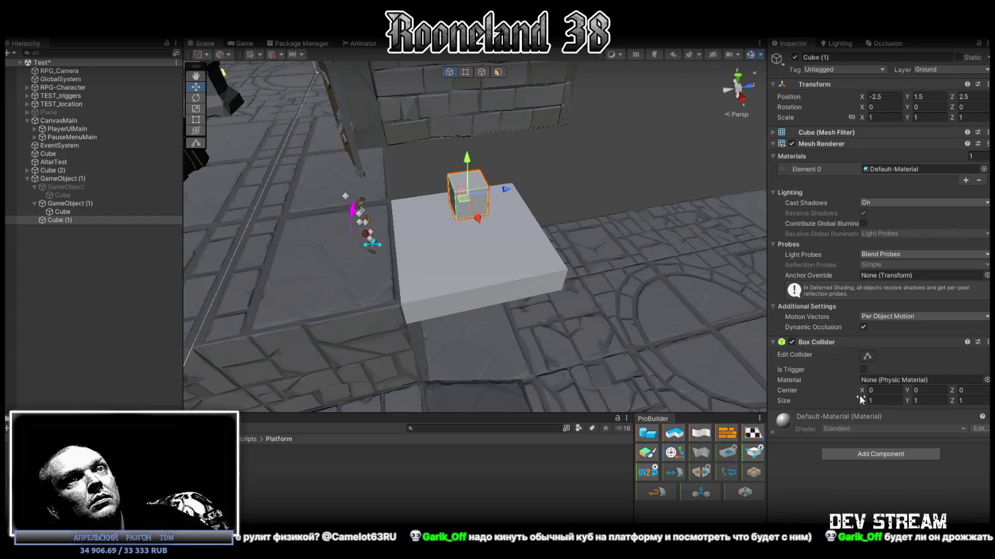
{"action": "left_click", "coordinate": [888, 456]}
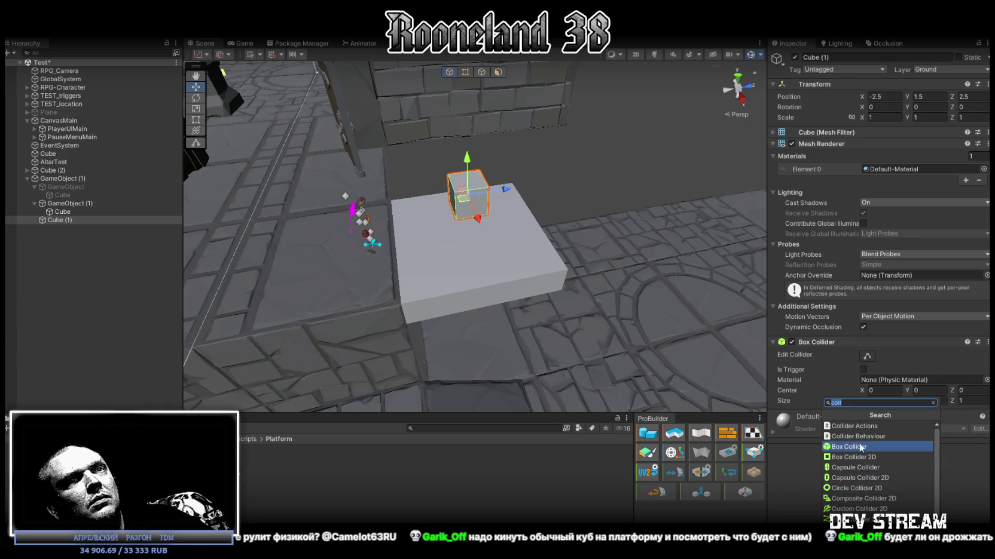
{"action": "type", "text": "rig"}
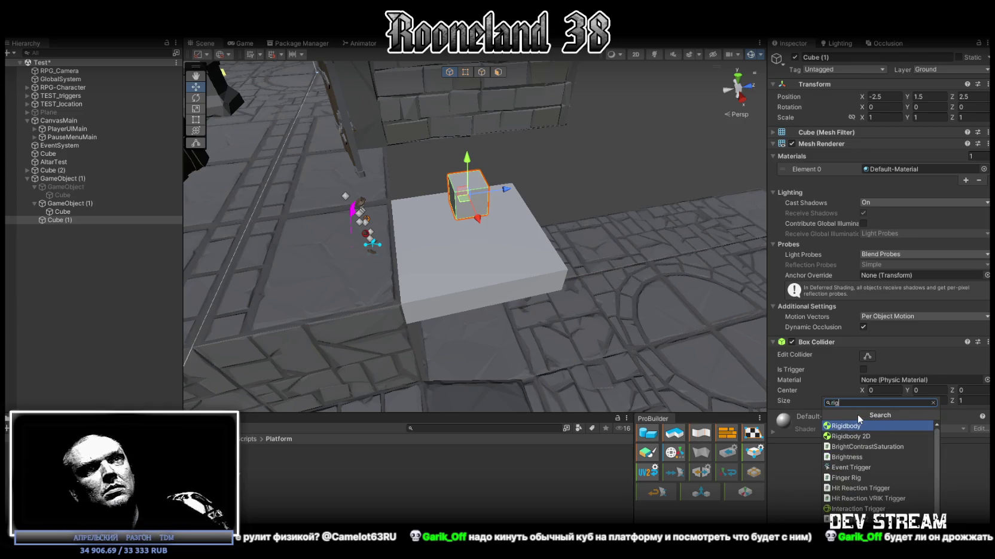
{"action": "left_click", "coordinate": [872, 427]}
Step: Set the Rigidbody to Continuous Dynamic collision detection and Interpolate
{"action": "scroll", "coordinate": [897, 359], "scroll_direction": "down", "scroll_amount": 2}
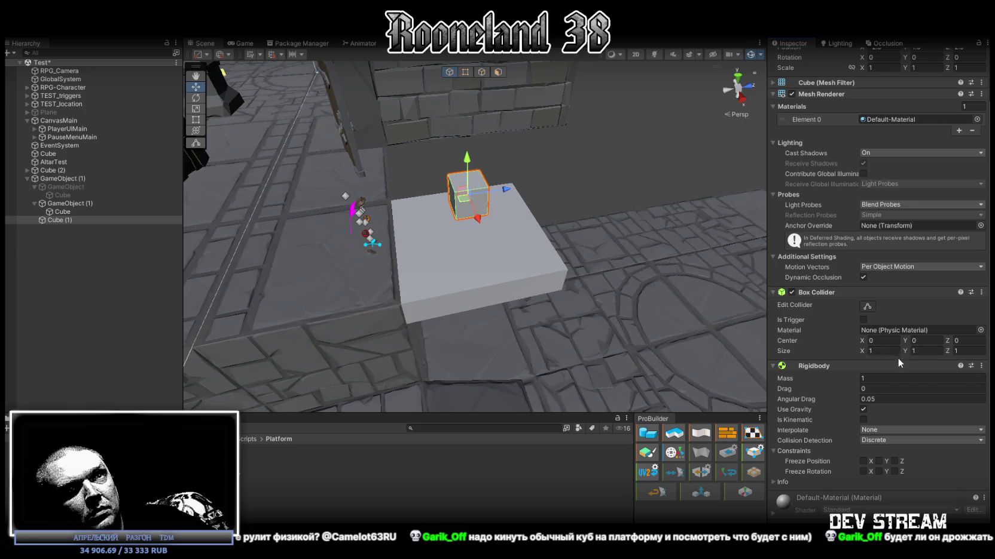
{"action": "left_click", "coordinate": [897, 441]}
{"action": "left_click", "coordinate": [902, 475]}
{"action": "left_click", "coordinate": [891, 431]}
{"action": "left_click", "coordinate": [887, 454]}
{"action": "mouse_move", "coordinate": [658, 297]}
{"action": "left_mouse_down"}
{"action": "mouse_move", "coordinate": [566, 192]}
{"action": "mouse_move", "coordinate": [538, 204]}
{"action": "mouse_move", "coordinate": [574, 179]}
{"action": "mouse_move", "coordinate": [526, 198]}
{"action": "mouse_move", "coordinate": [597, 240]}
{"action": "left_mouse_up"}
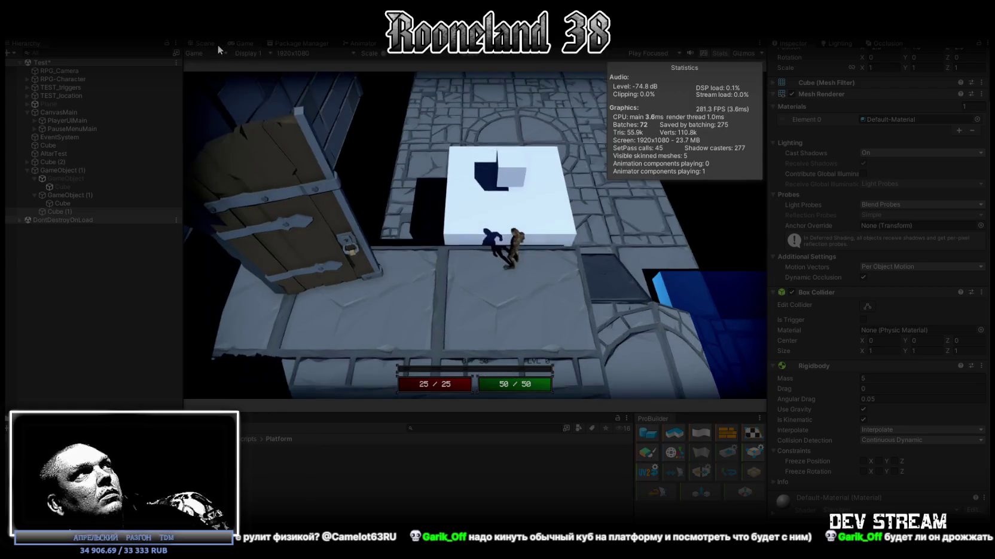
Step: Frame Cube (1) in the Scene view and watch it ride the platform, then select GameObject (1)
{"action": "left_click", "coordinate": [207, 42]}
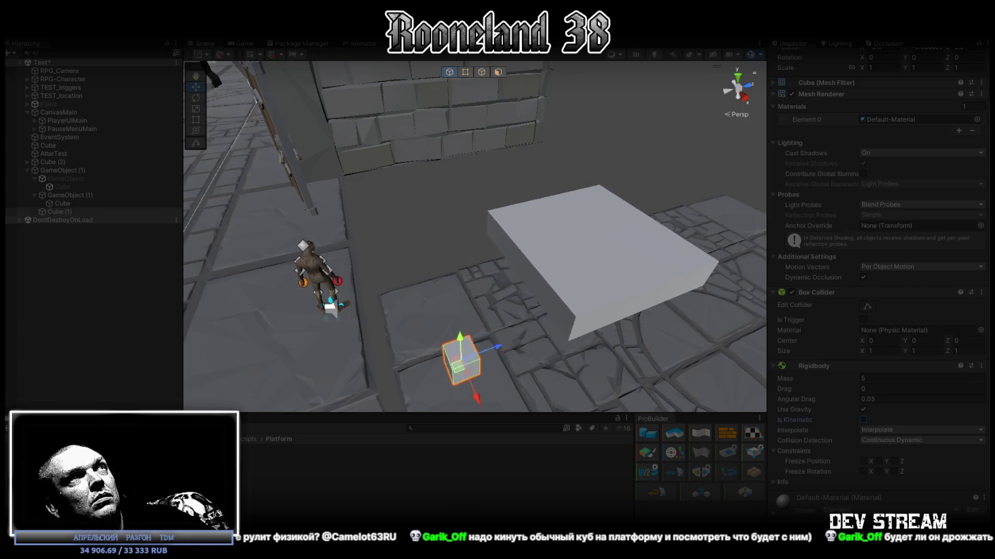
{"action": "left_click", "coordinate": [498, 28]}
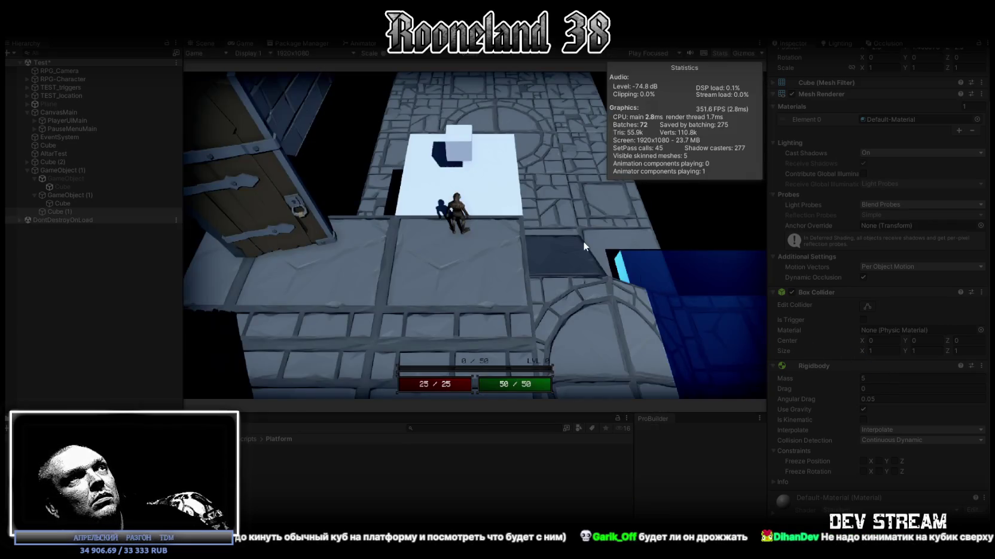
{"action": "left_click", "coordinate": [215, 41]}
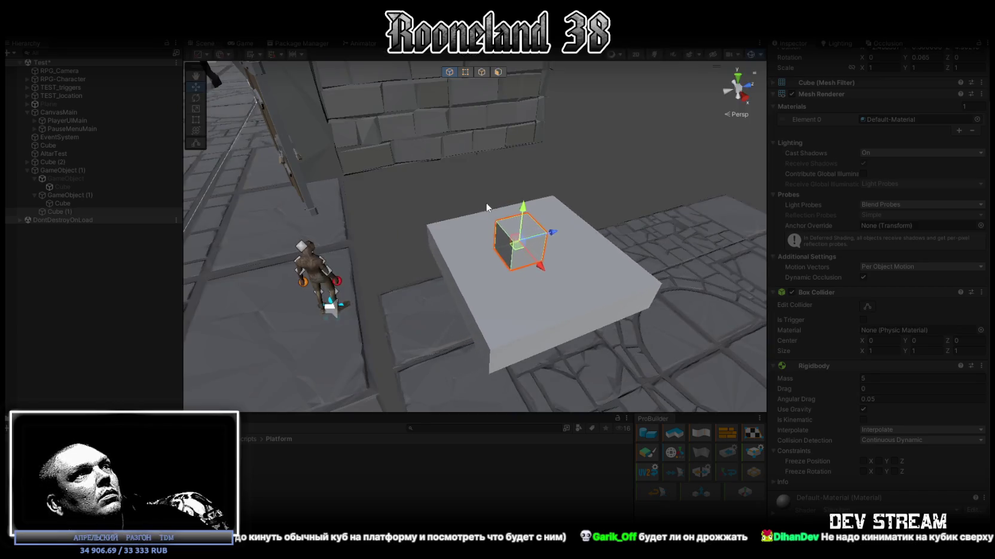
{"action": "key", "text": "f"}
{"action": "scroll", "coordinate": [486, 221], "scroll_direction": "down", "scroll_amount": 3}
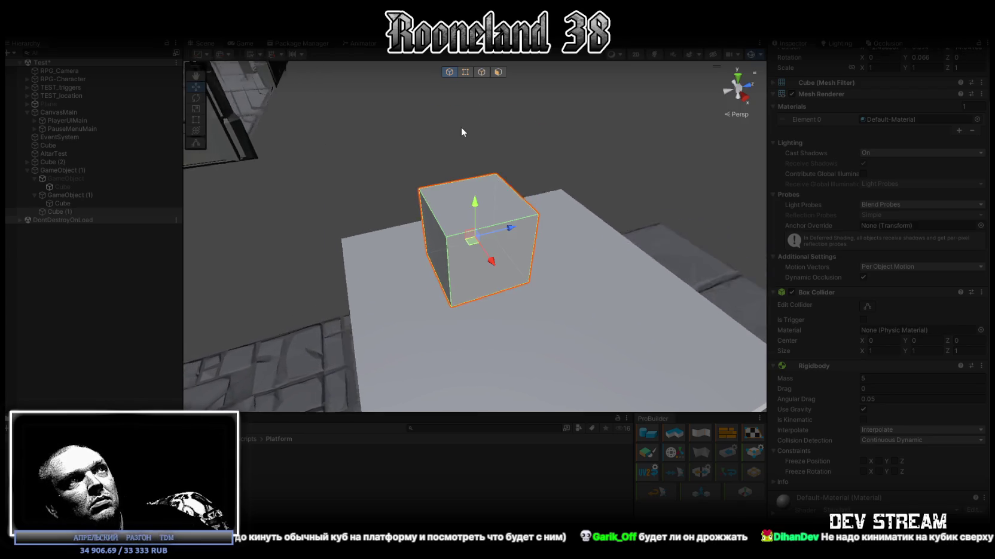
{"action": "scroll", "coordinate": [860, 208], "scroll_direction": "up", "scroll_amount": 3}
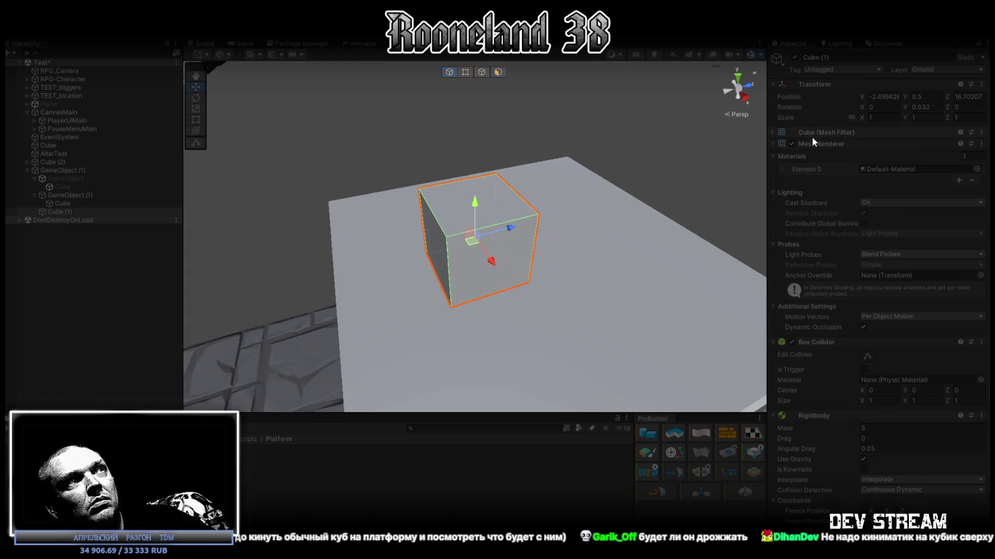
{"action": "left_click", "coordinate": [65, 195]}
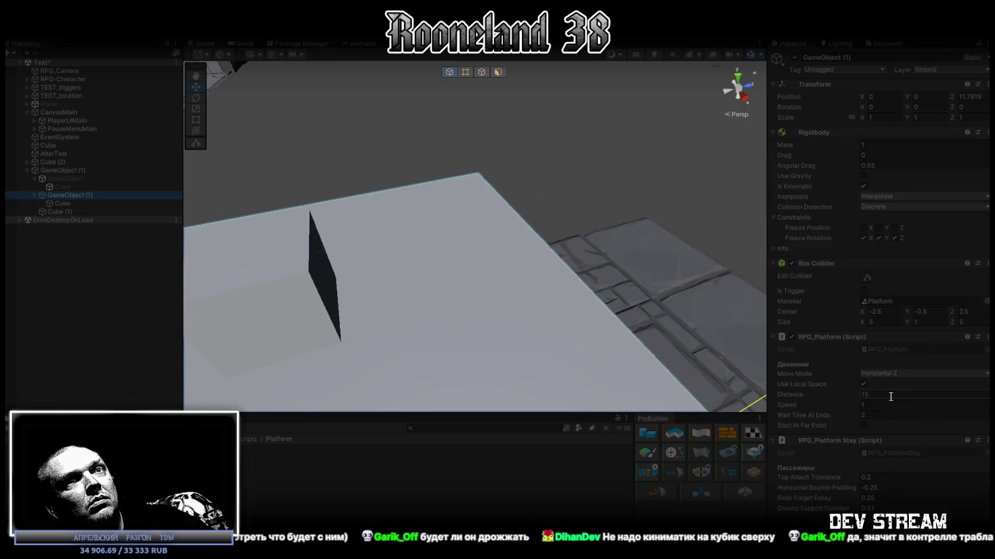
Step: Follow the platform with Shift+F and orbit as it shuttles out to Z 15 at Speed 5
{"action": "mouse_move", "coordinate": [537, 299]}
{"action": "left_mouse_down"}
{"action": "mouse_move", "coordinate": [502, 284]}
{"action": "mouse_move", "coordinate": [550, 282]}
{"action": "left_mouse_up"}
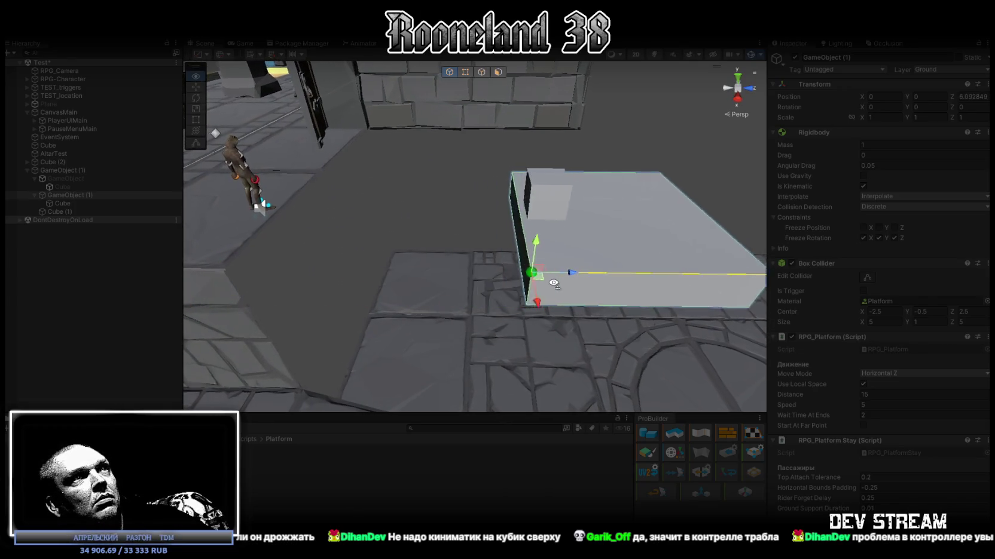
{"action": "key", "text": "shift+f"}
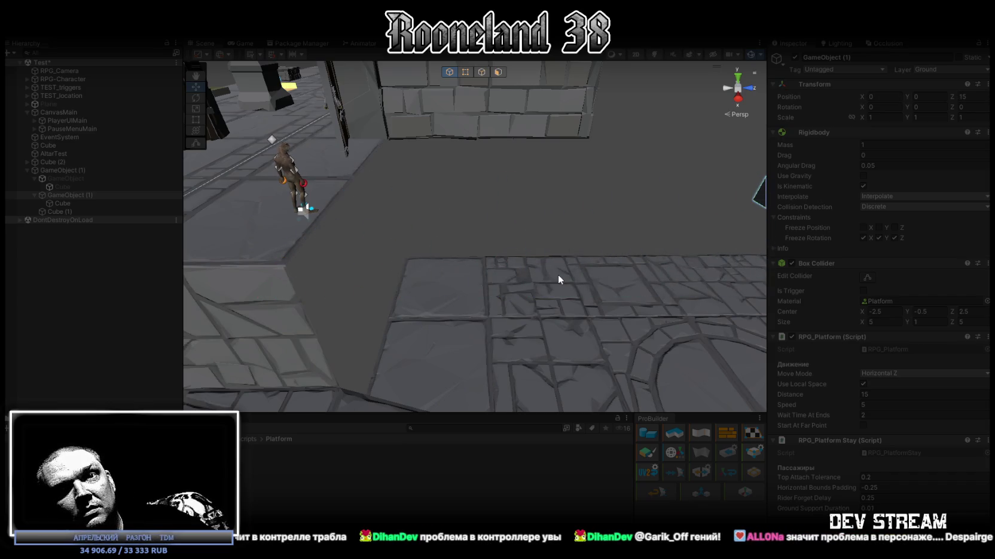
{"action": "left_click_drag", "start_coordinate": [424, 219], "coordinate": [504, 213]}
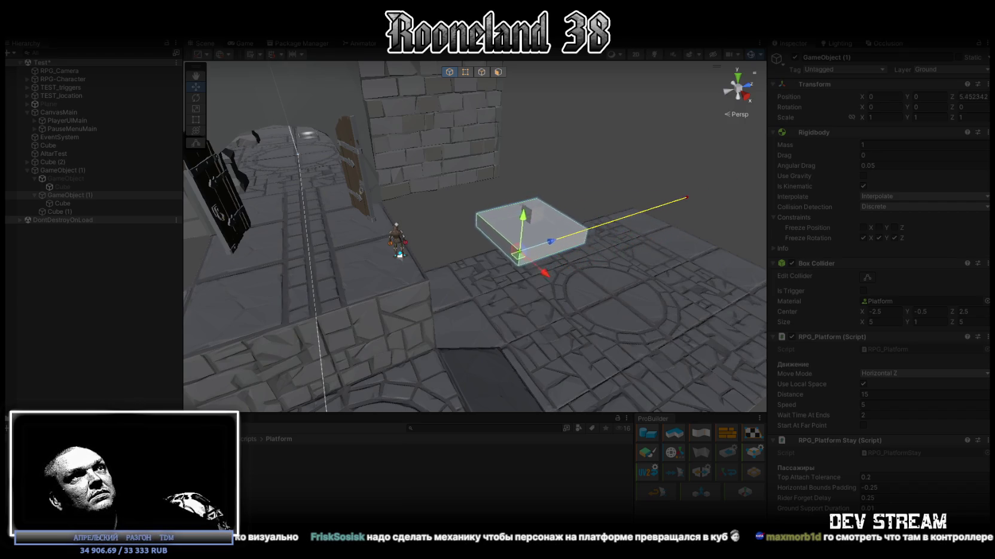
Step: Exit play mode so the platform Speed reverts to 1
{"action": "key", "text": "ctrl+p"}
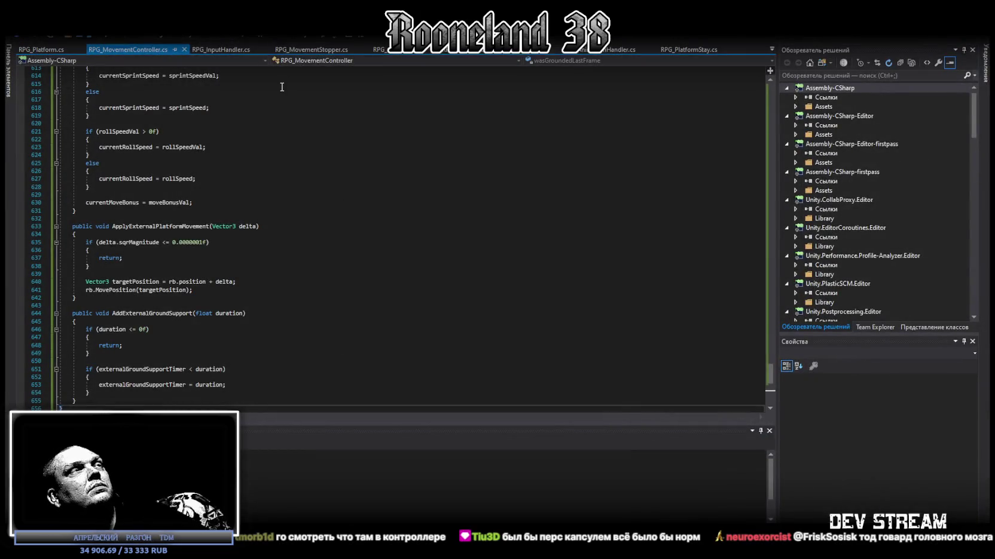
Step: Review the RPG_Platform script, undoing and redoing to keep its full code
{"action": "left_click", "coordinate": [42, 50]}
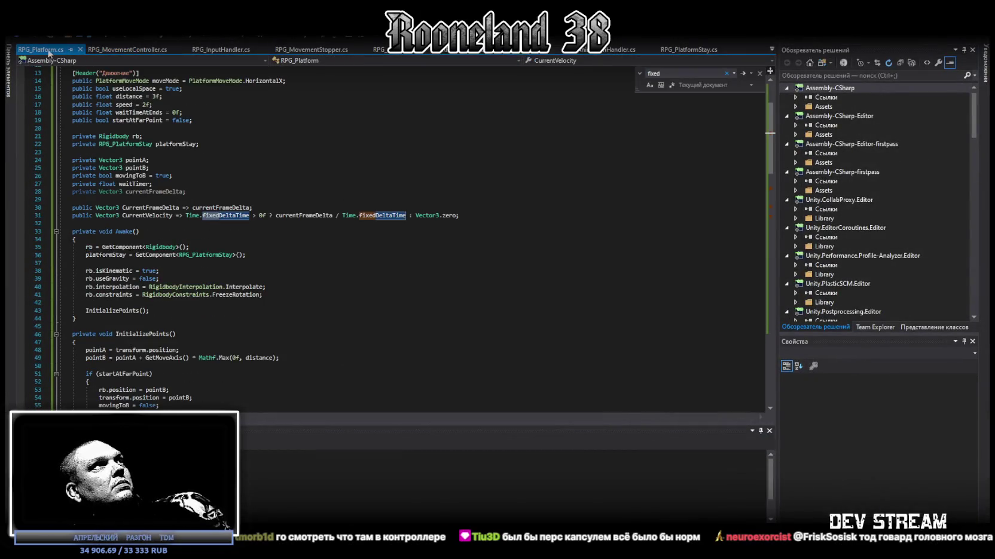
{"action": "scroll", "coordinate": [302, 224], "scroll_direction": "down", "scroll_amount": 20}
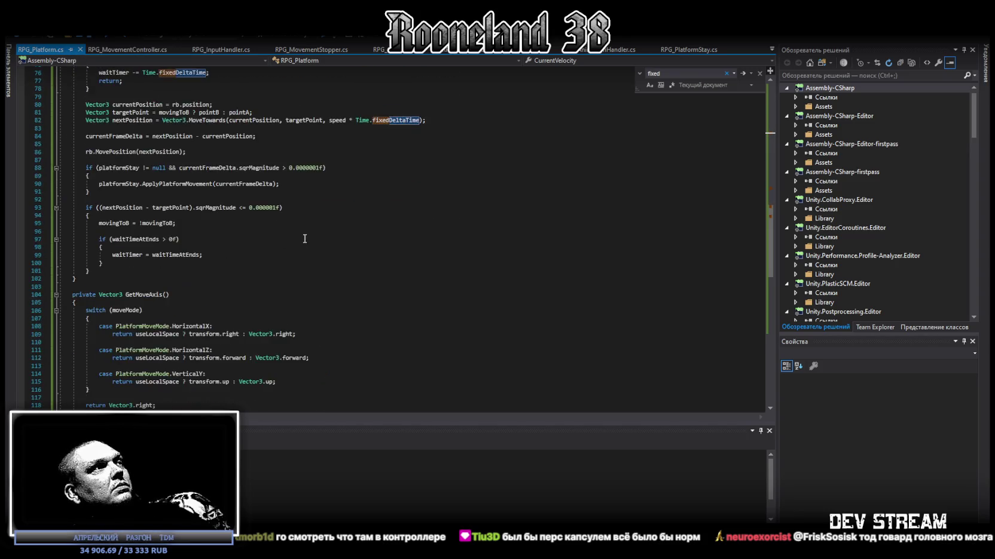
{"action": "scroll", "coordinate": [302, 225], "scroll_direction": "up", "scroll_amount": 7}
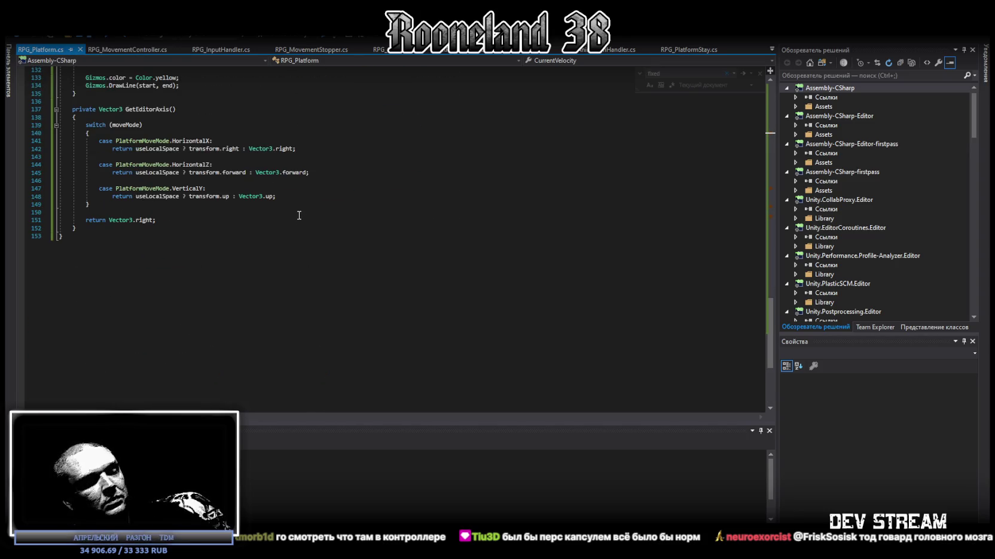
{"action": "key", "text": "ctrl+z"}
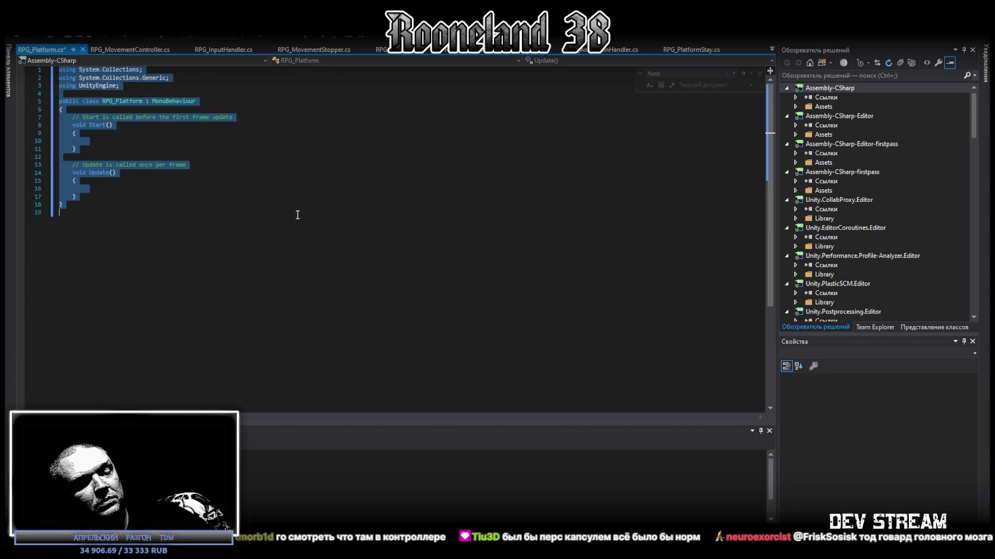
{"action": "key", "text": "ctrl+y"}
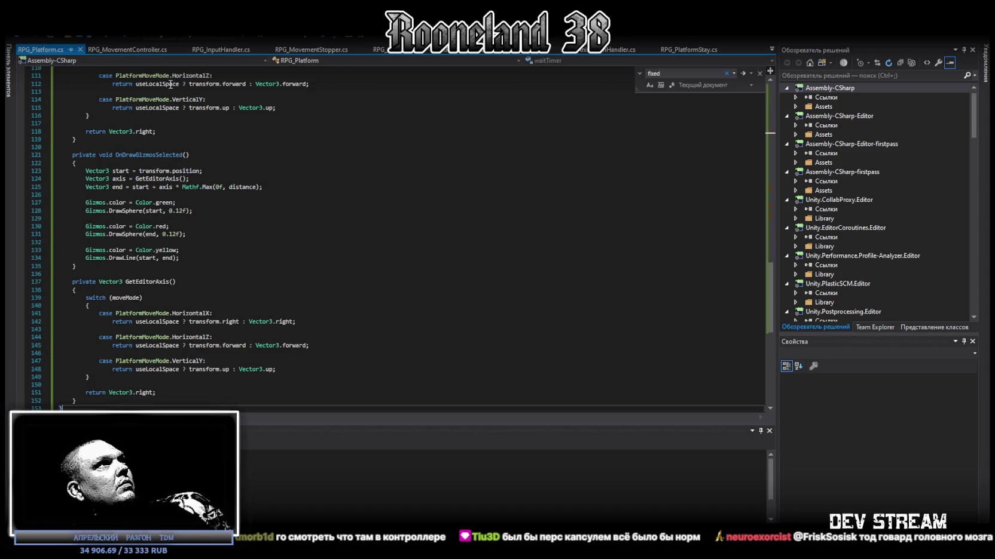
Step: Replace all of RPG_MovementController.cs with the direct-position version of ApplyExternalPlatformMovement
{"action": "left_click", "coordinate": [139, 48]}
{"action": "key", "text": "ctrl+a"}
{"action": "key", "text": "ctrl+c"}
{"action": "scroll", "coordinate": [248, 242], "scroll_direction": "up", "scroll_amount": 12}
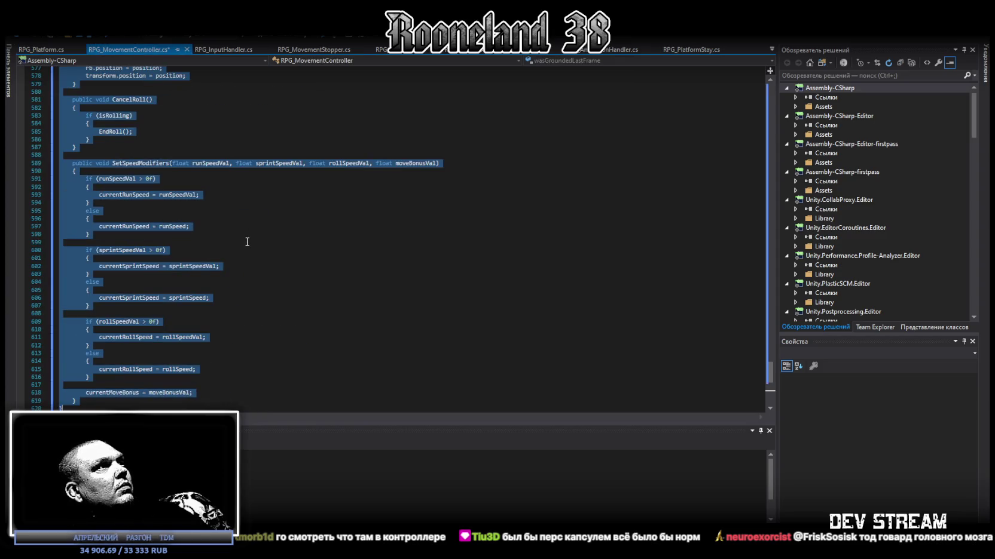
{"action": "key", "text": "ctrl+v"}
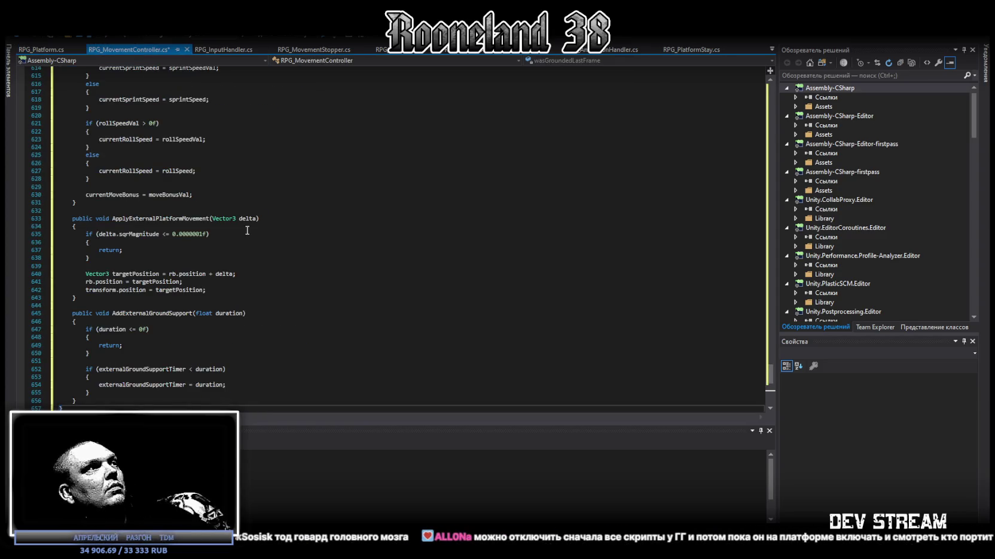
Step: Restore the full RPG_PlatformStay.cs code, save it, and return to Unity to compile
{"action": "left_click", "coordinate": [768, 47]}
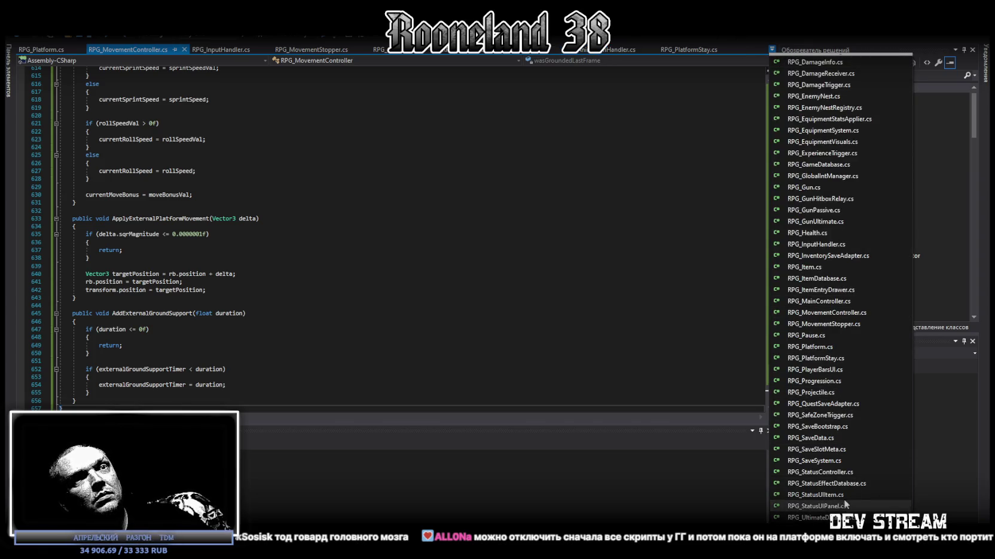
{"action": "scroll", "coordinate": [851, 331], "scroll_direction": "up", "scroll_amount": 2}
{"action": "scroll", "coordinate": [857, 329], "scroll_direction": "down", "scroll_amount": 2}
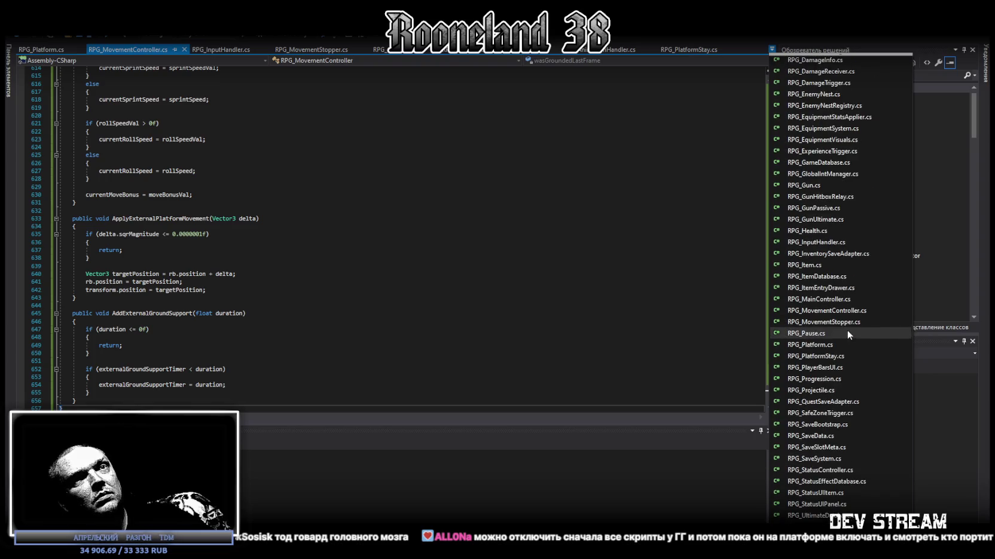
{"action": "left_click", "coordinate": [830, 355]}
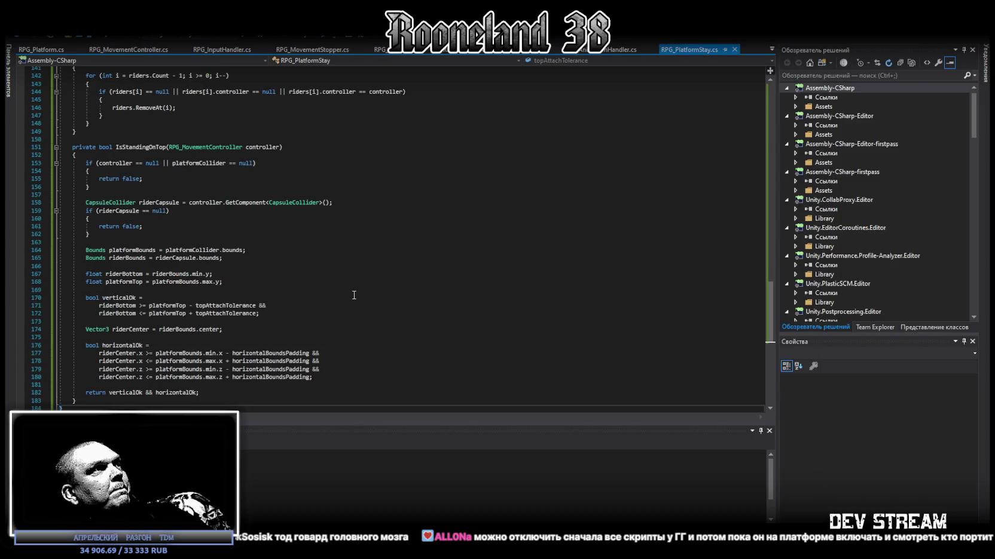
{"action": "key", "text": "ctrl+z"}
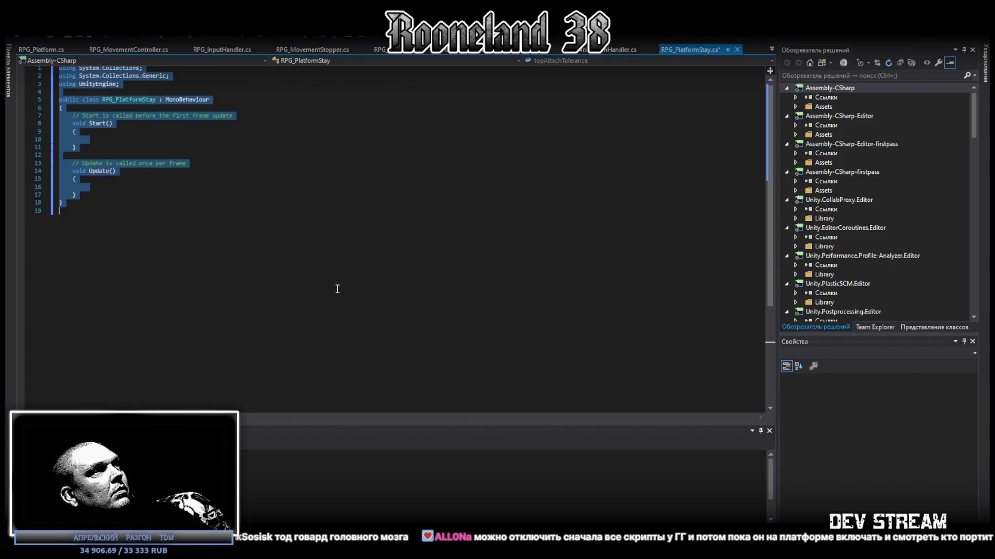
{"action": "key", "text": "ctrl+v"}
{"action": "key", "text": "ctrl+s"}
{"action": "key", "text": "alt+Tab"}
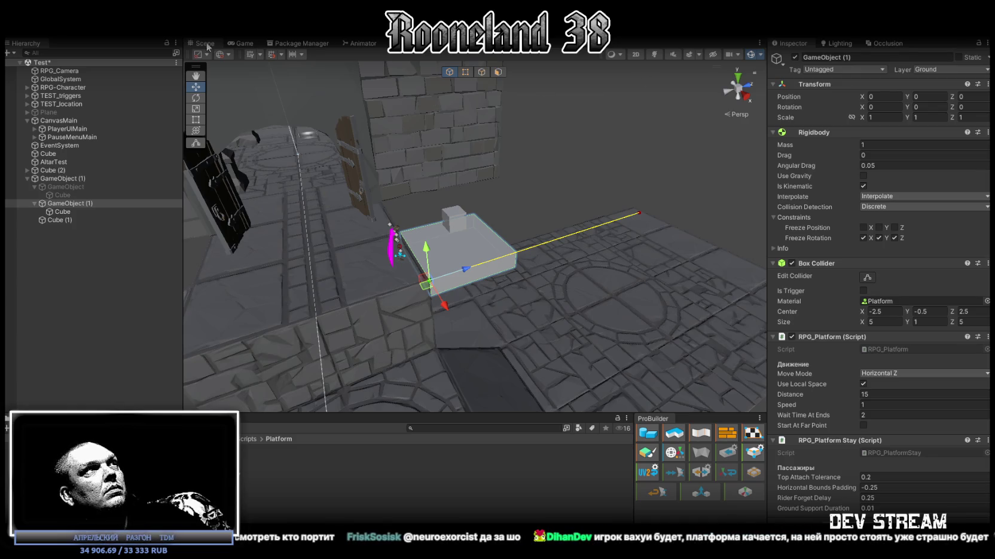
Step: Place RPG-Character on top of the platform and disable its RPG_Movement Controller
{"action": "double_click", "coordinate": [70, 88]}
{"action": "left_click_drag", "start_coordinate": [297, 225], "coordinate": [395, 234]}
{"action": "scroll", "coordinate": [838, 365], "scroll_direction": "down", "scroll_amount": 10}
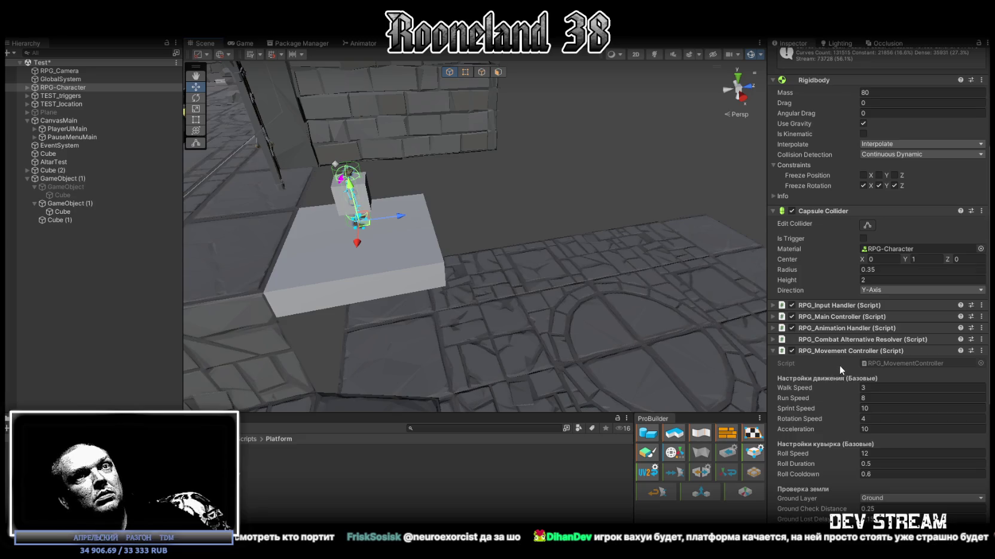
{"action": "scroll", "coordinate": [895, 228], "scroll_direction": "down", "scroll_amount": 1}
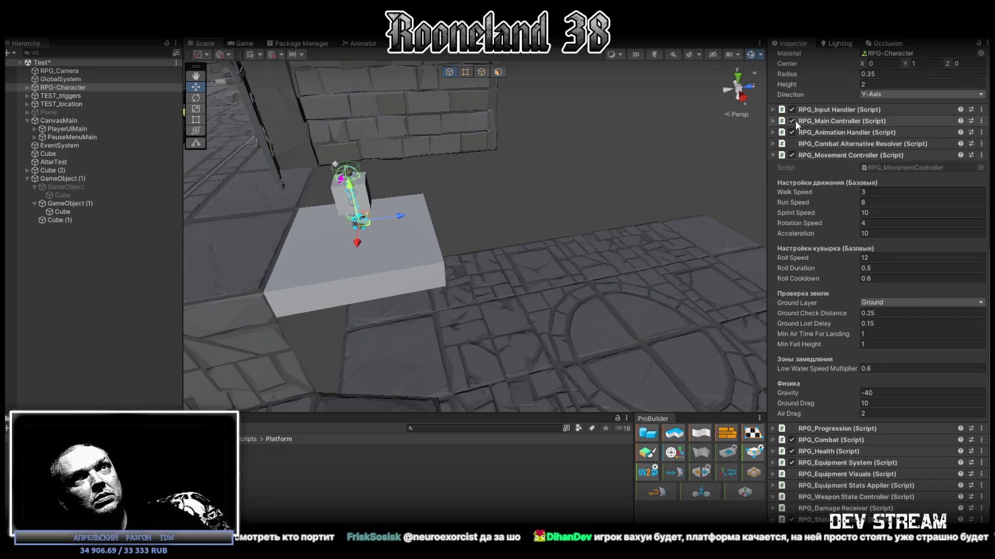
{"action": "left_click", "coordinate": [792, 156]}
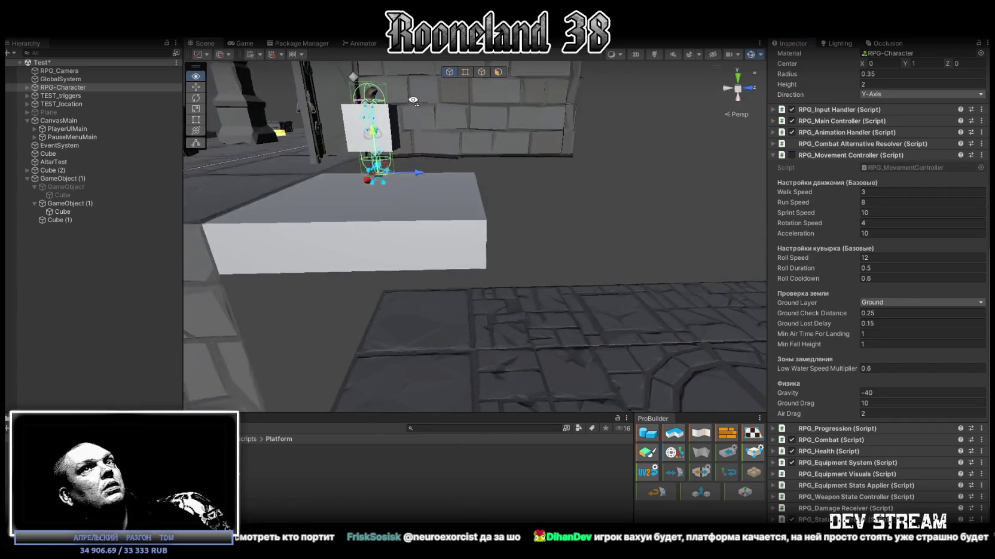
{"action": "scroll", "coordinate": [864, 199], "scroll_direction": "up", "scroll_amount": 13}
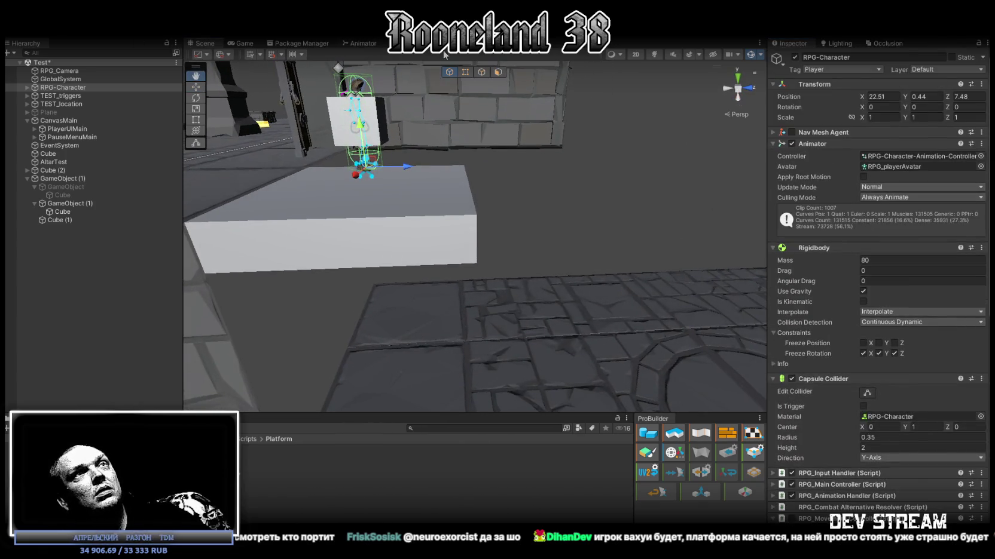
Step: Set the character's Position Y to 0 and shift it along the platform to Z 8.8
{"action": "key", "text": "f"}
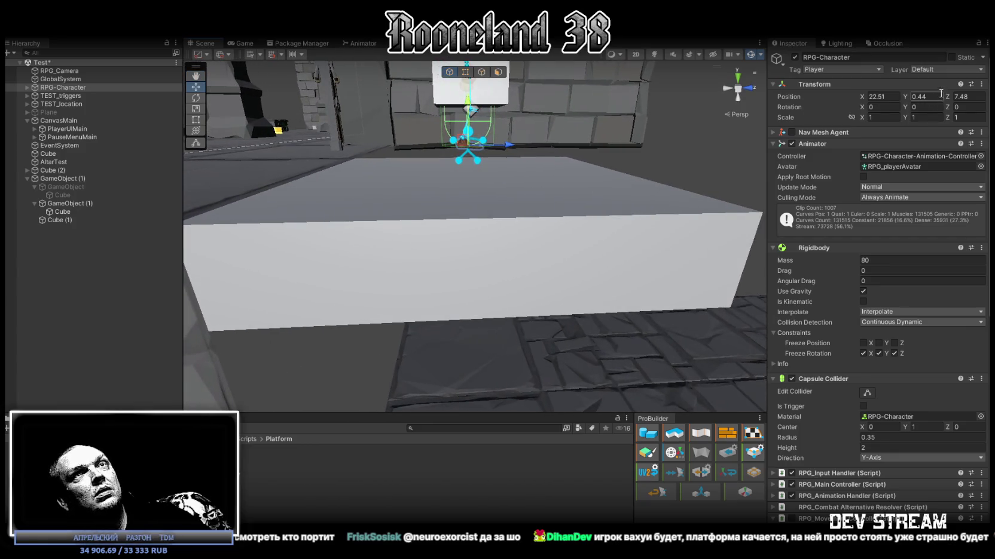
{"action": "type", "text": "0"}
{"action": "key", "text": "Return"}
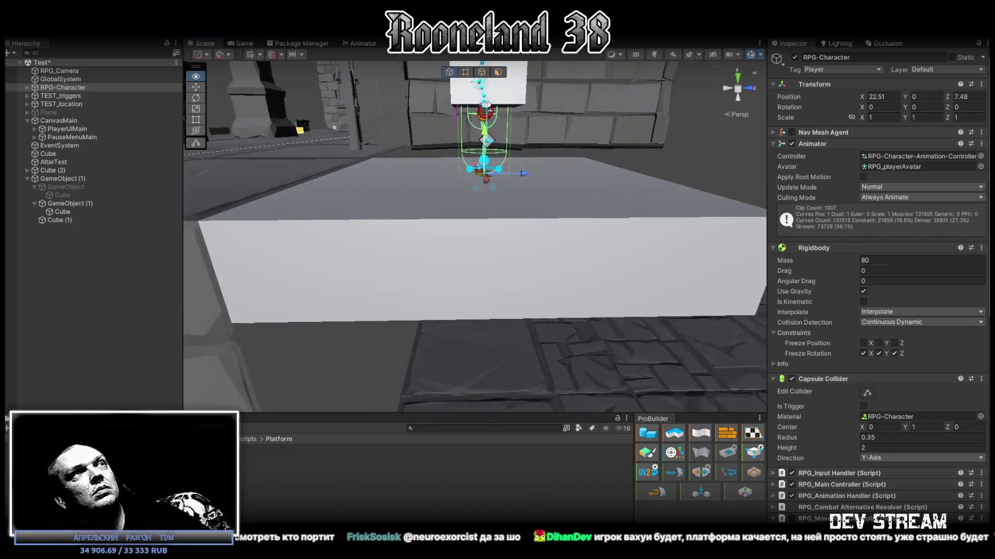
{"action": "key", "text": "f"}
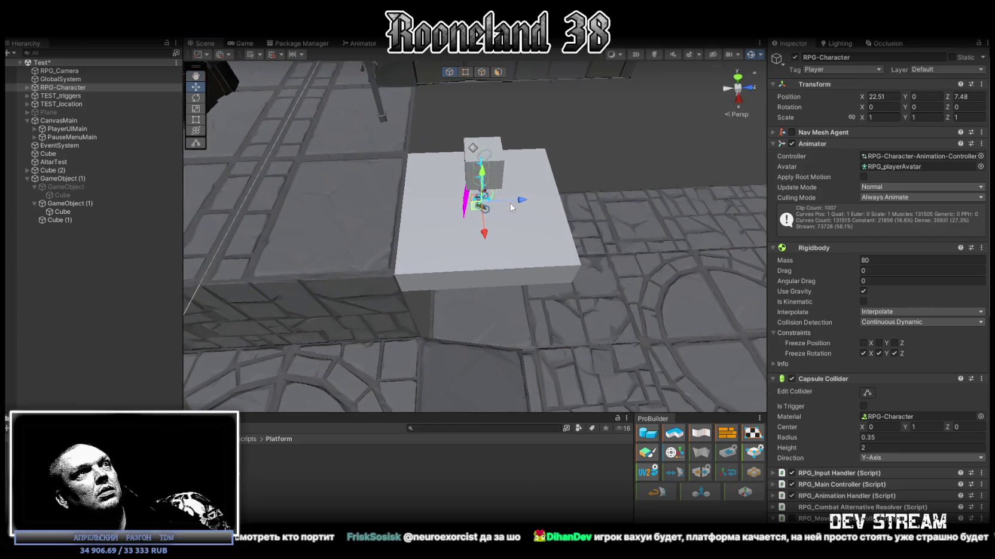
{"action": "left_click_drag", "start_coordinate": [519, 202], "coordinate": [563, 201]}
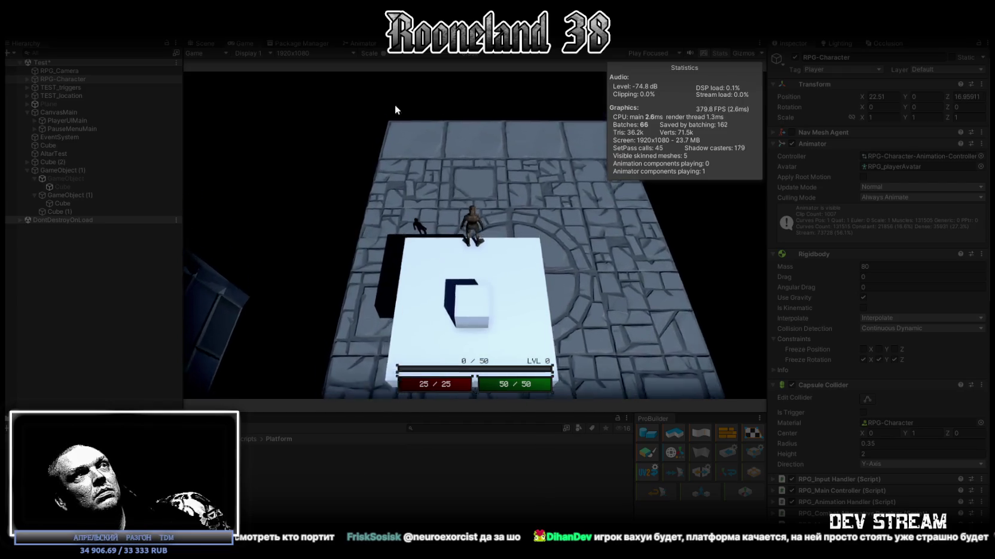
Step: Maximize the running Game view, restore the layout, and scroll the Inspector to RPG_Movement Controller
{"action": "double_click", "coordinate": [240, 42]}
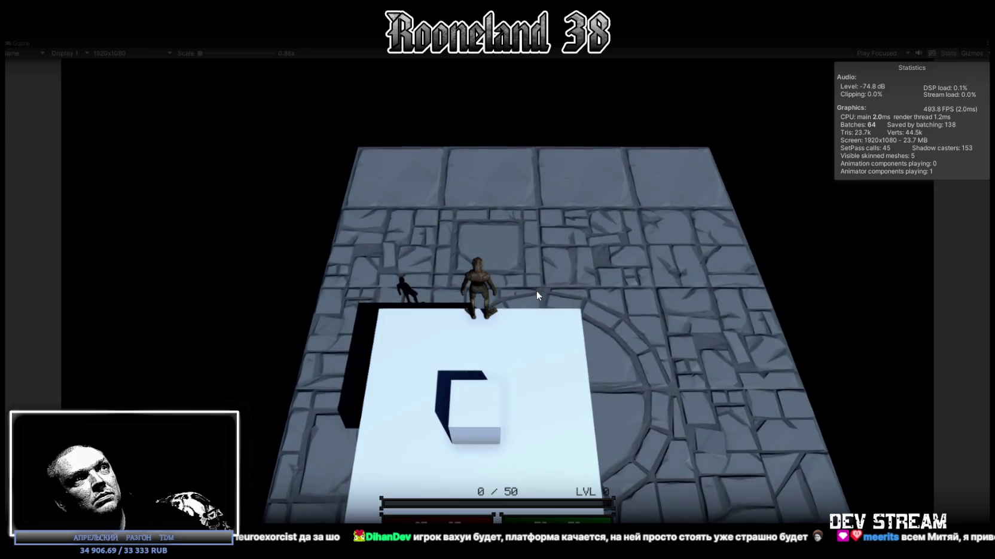
{"action": "key", "text": "ctrl+p"}
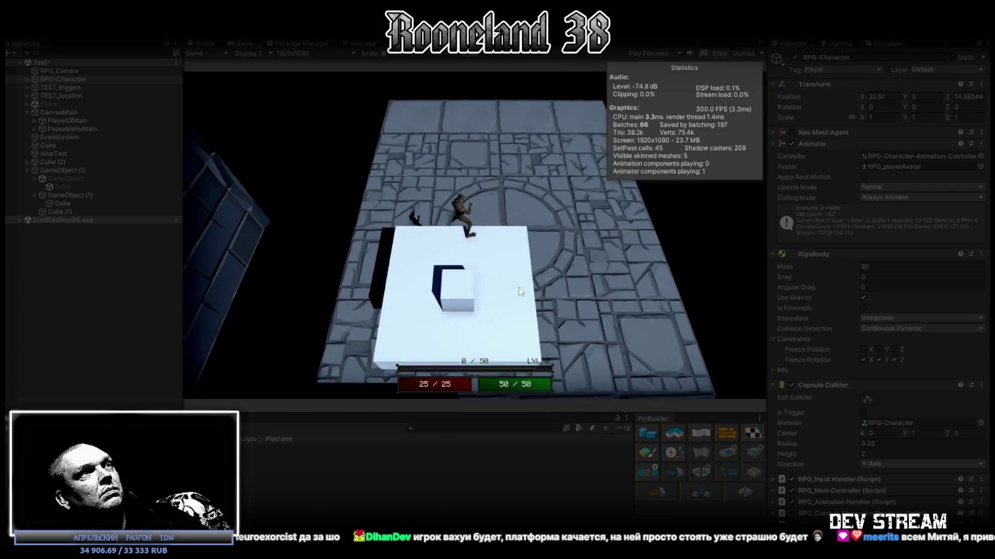
{"action": "scroll", "coordinate": [861, 428], "scroll_direction": "down", "scroll_amount": 3}
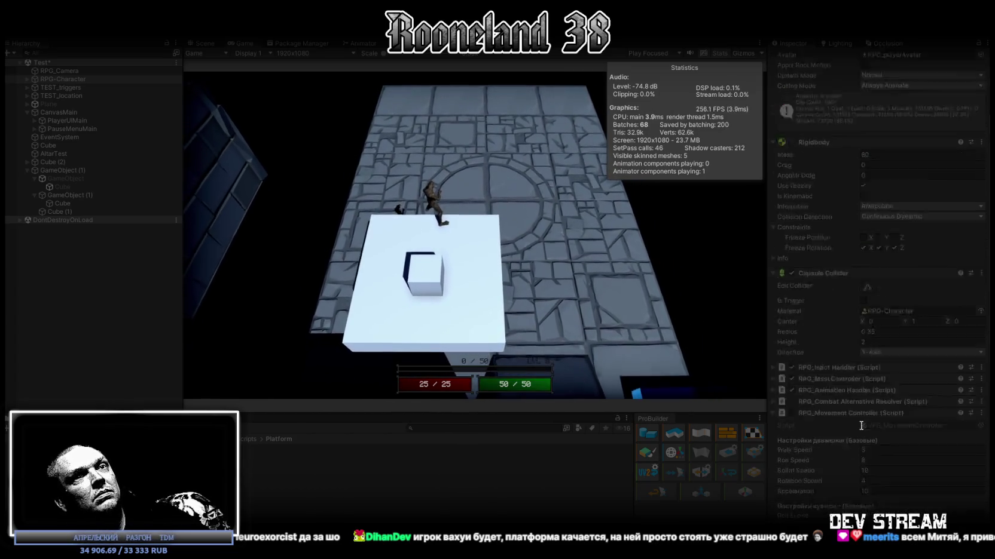
{"action": "scroll", "coordinate": [860, 426], "scroll_direction": "down", "scroll_amount": 6}
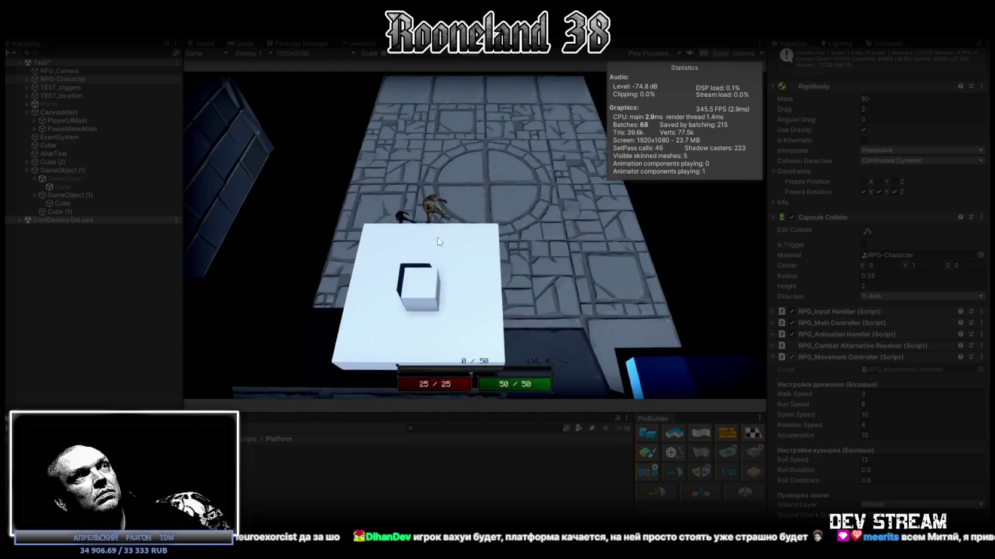
Step: Walk and roll the character off the white platform toward the door, then back to the platform edge
{"action": "key", "text": "space"}
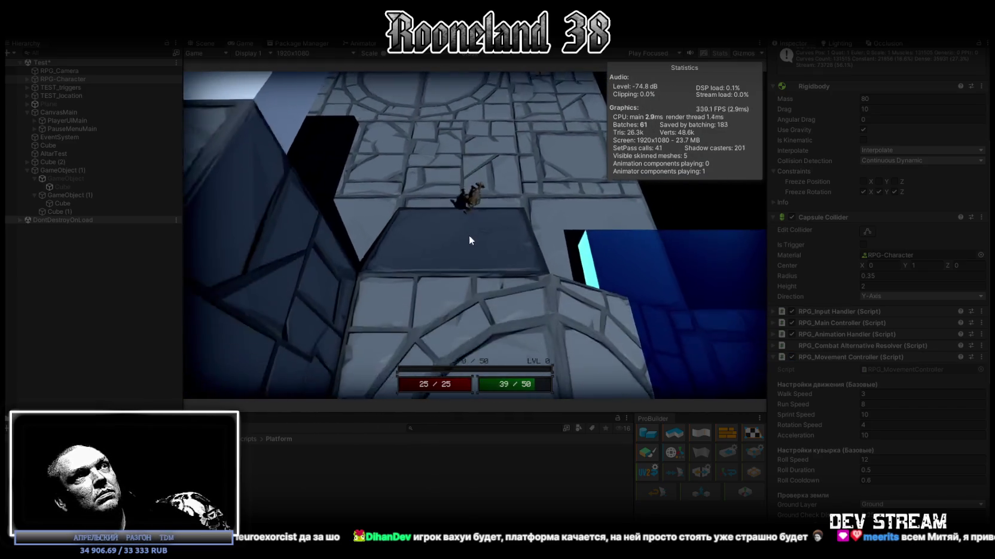
{"action": "key", "text": "space"}
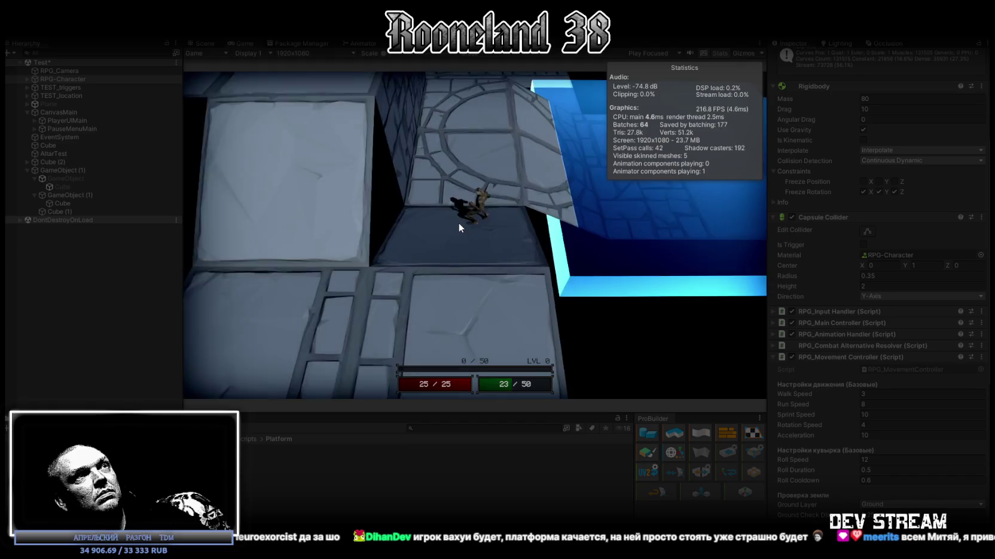
{"action": "key", "text": "space"}
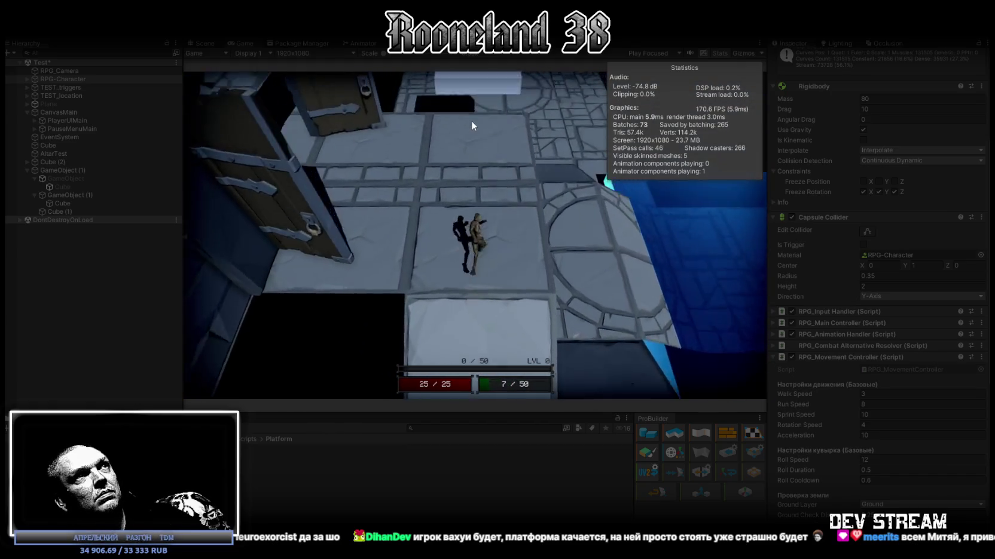
{"action": "key", "text": "space"}
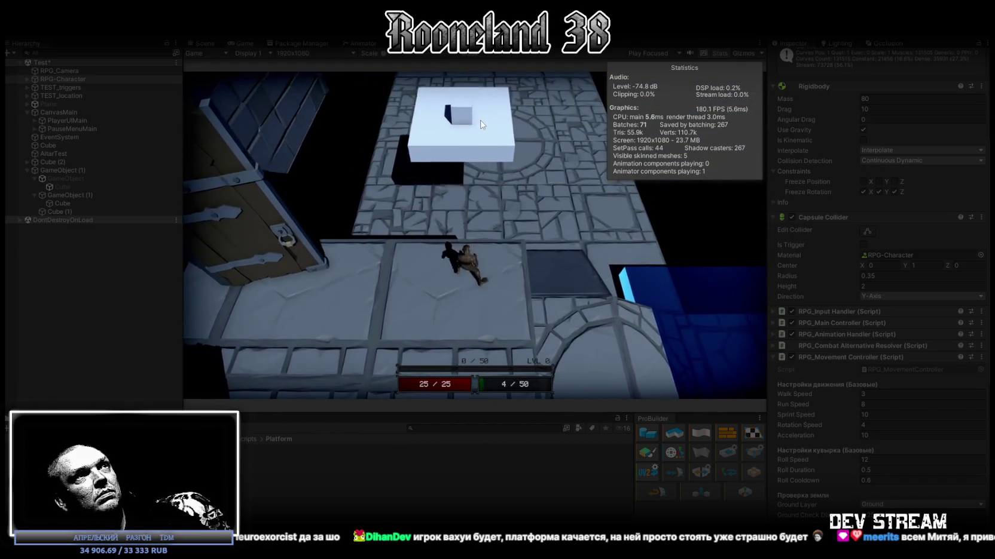
{"action": "key", "text": "w"}
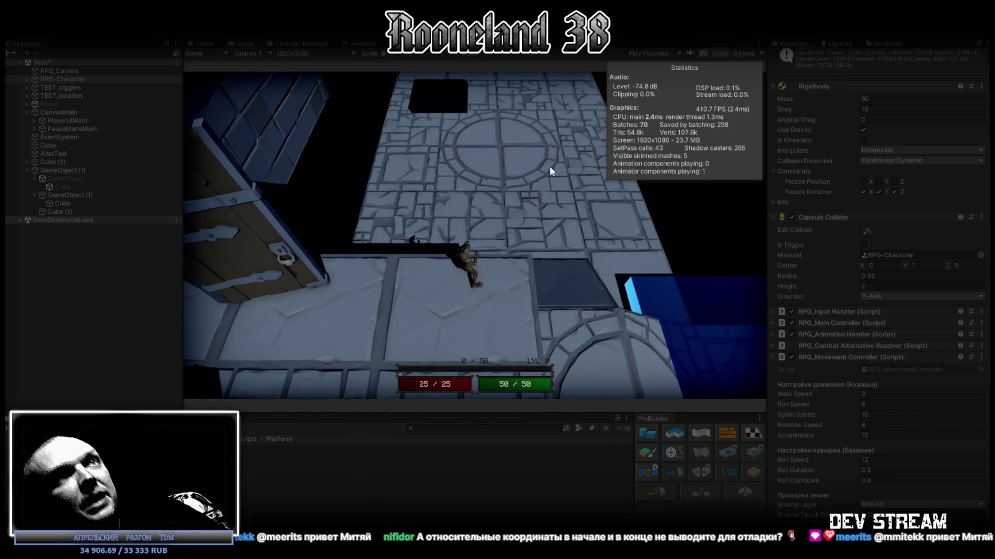
Step: Set the movement controller's Acceleration to 55, then to 800
{"action": "scroll", "coordinate": [864, 363], "scroll_direction": "down", "scroll_amount": 5}
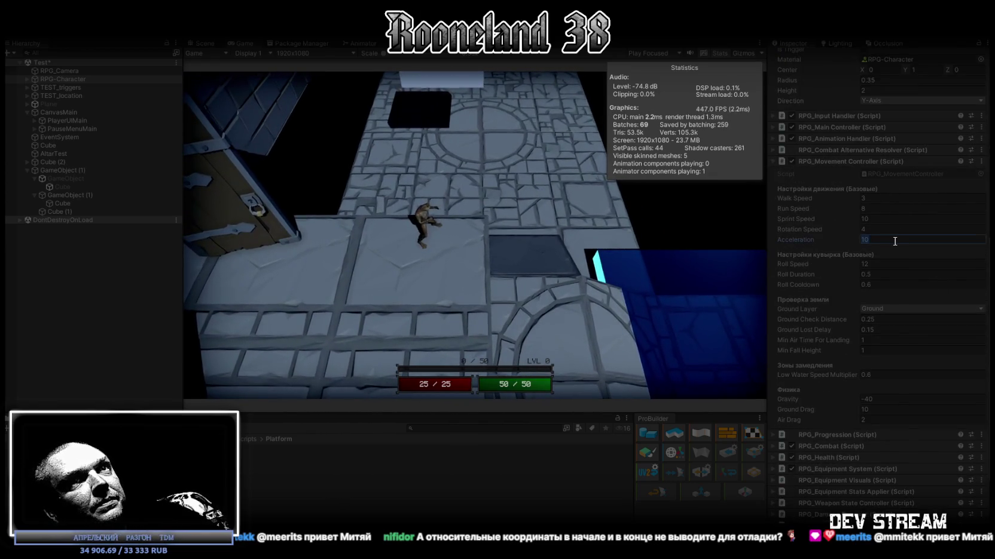
{"action": "type", "text": "5"}
{"action": "key", "text": "Return"}
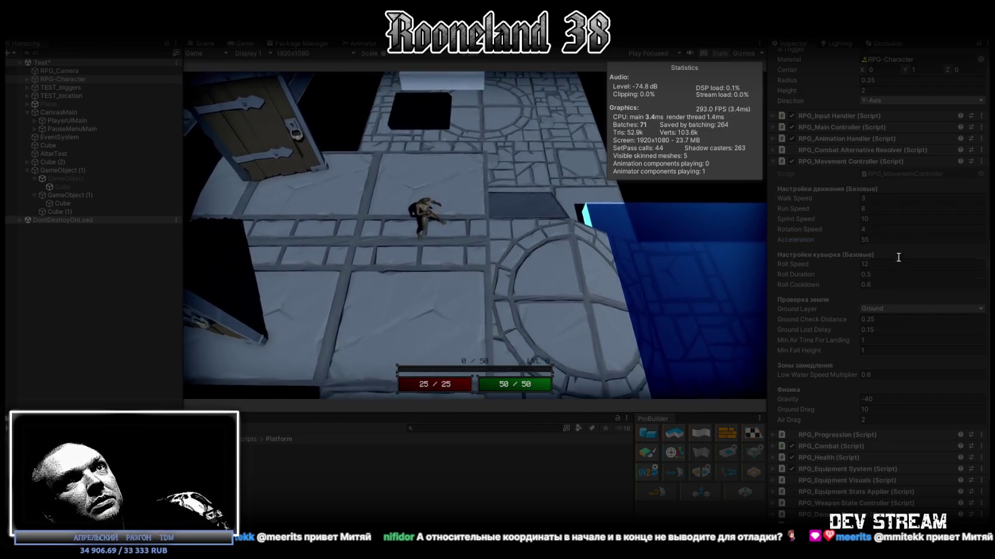
{"action": "left_click", "coordinate": [888, 238]}
{"action": "type", "text": "155"}
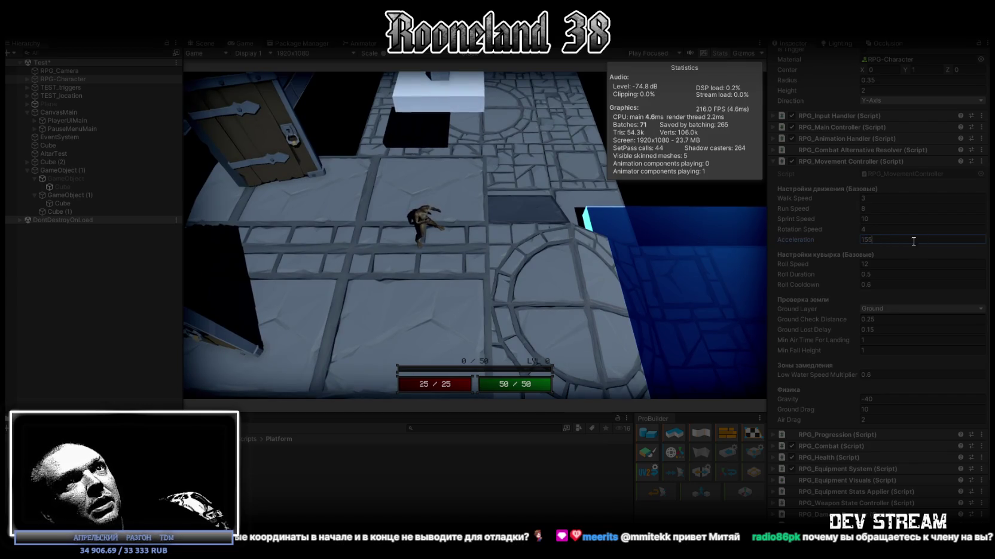
{"action": "type", "text": "89"}
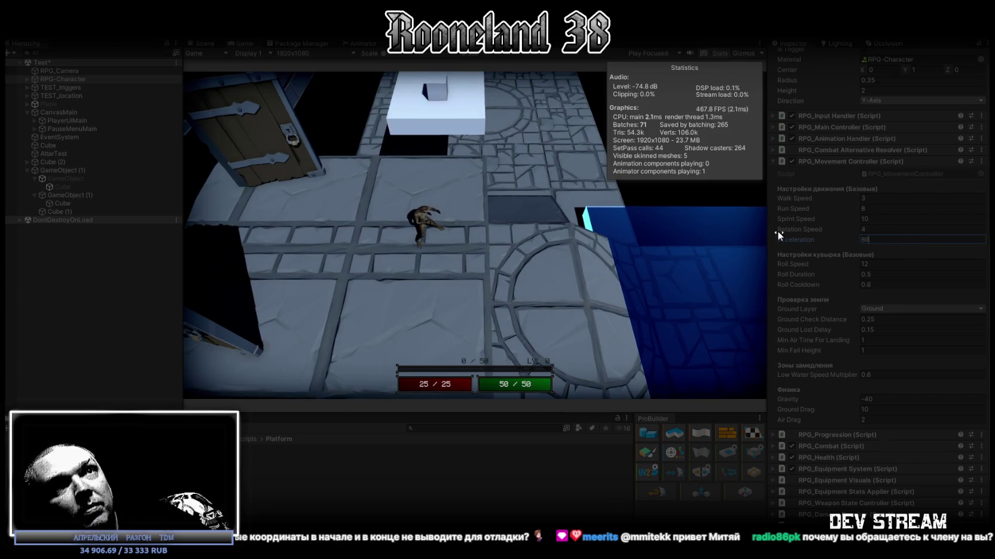
{"action": "key", "text": "BackSpace"}
{"action": "type", "text": "00"}
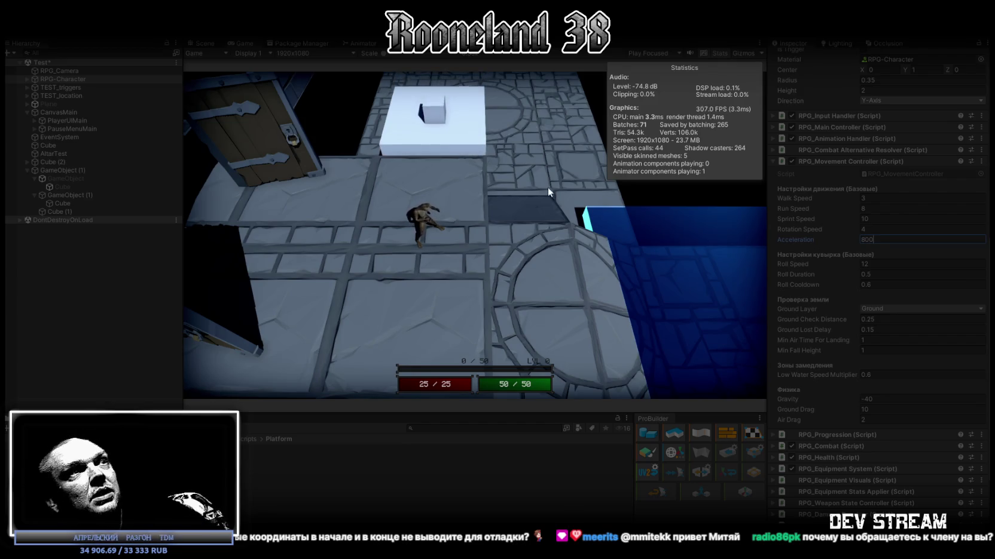
Step: Move and roll the character across the floor to test the 800 Acceleration
{"action": "left_click", "coordinate": [445, 223]}
{"action": "key", "text": "space"}
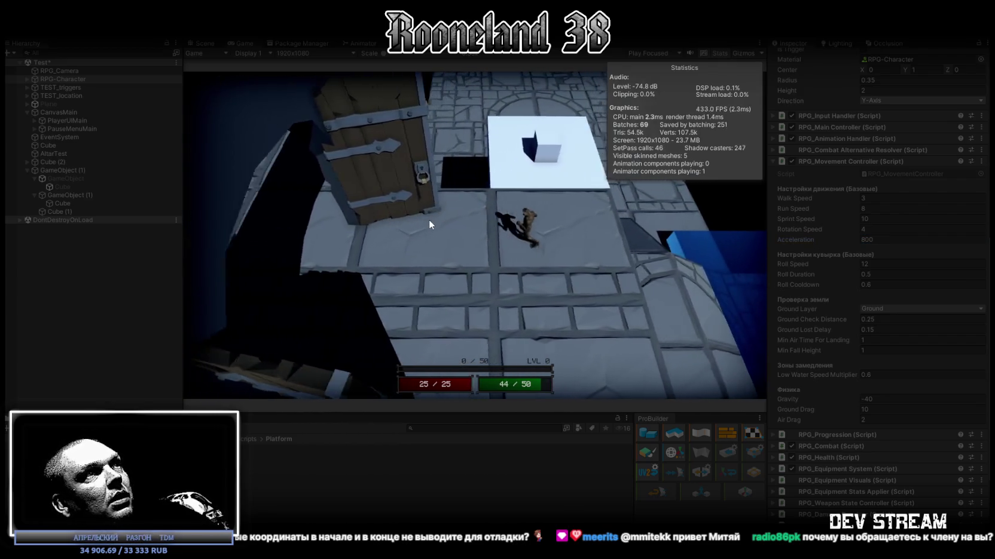
{"action": "key", "text": "space"}
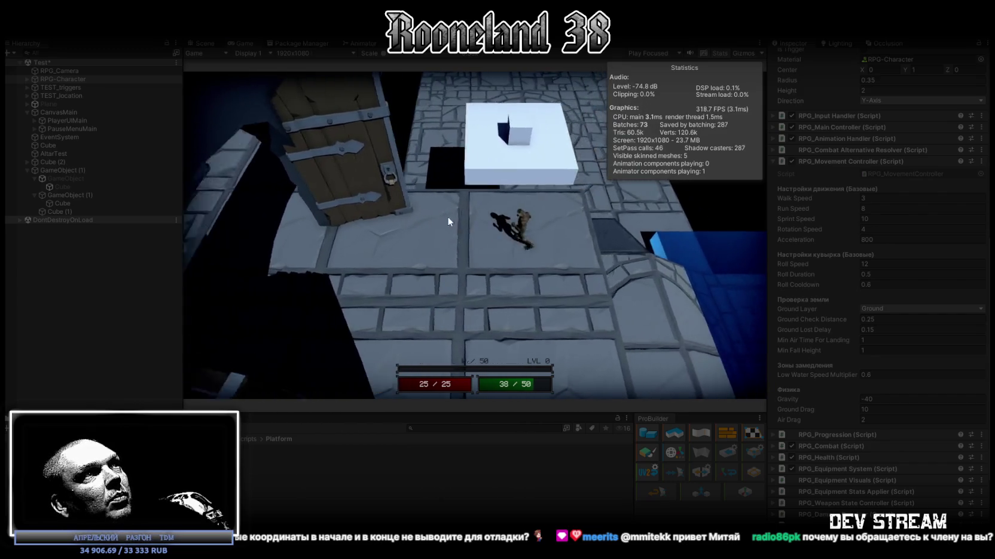
{"action": "key", "text": "space"}
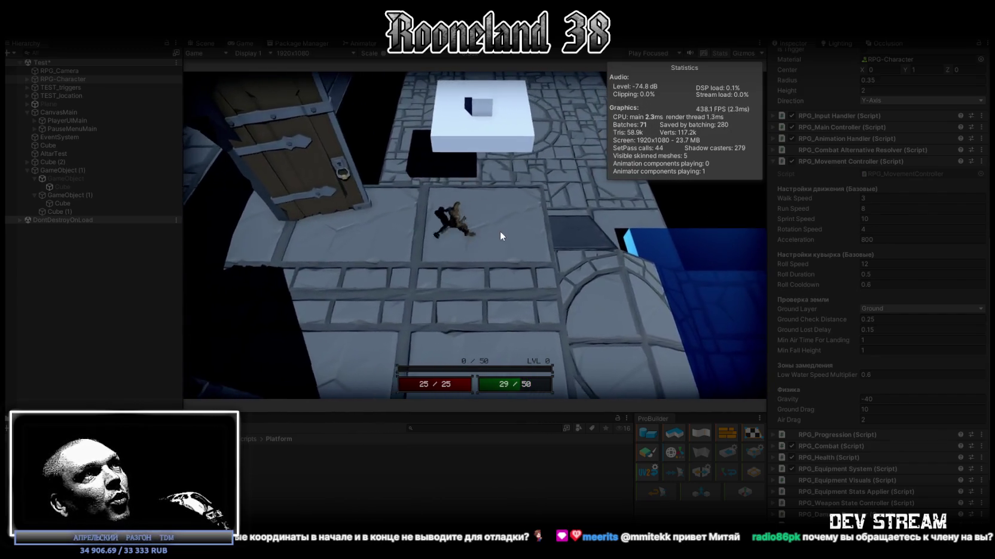
{"action": "key", "text": "space"}
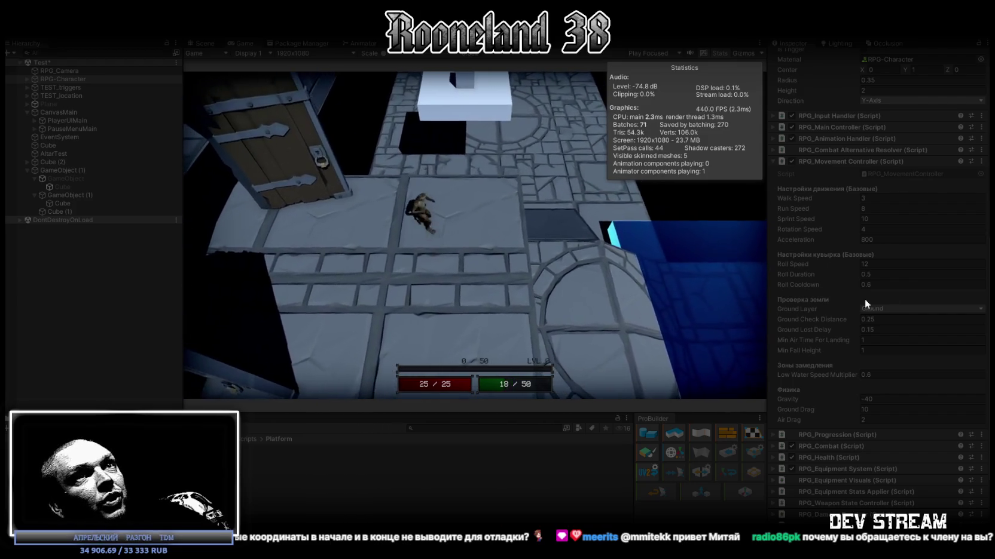
Step: Change Acceleration to 1 and compare the character's movement and rolling
{"action": "double_click", "coordinate": [891, 239]}
{"action": "type", "text": "1"}
{"action": "left_click", "coordinate": [436, 237]}
{"action": "key", "text": "space"}
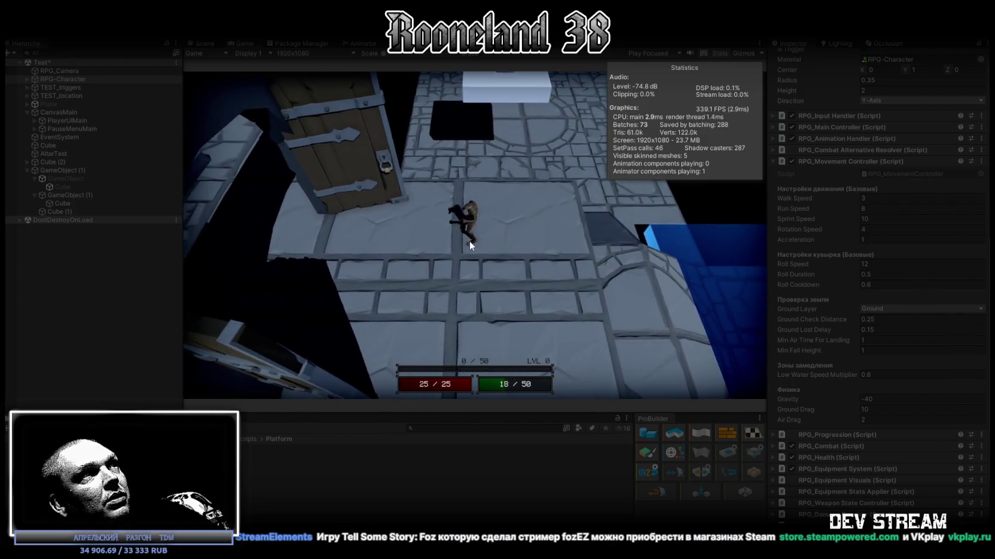
{"action": "key", "text": "space"}
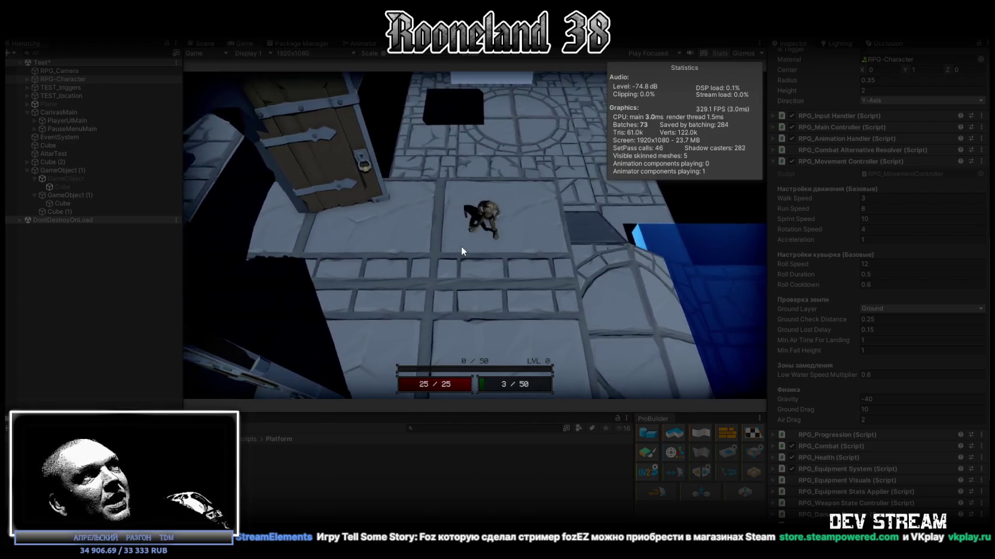
Step: Run the character left and right, then walk it onto the white platform beside the cube
{"action": "key", "text": "a"}
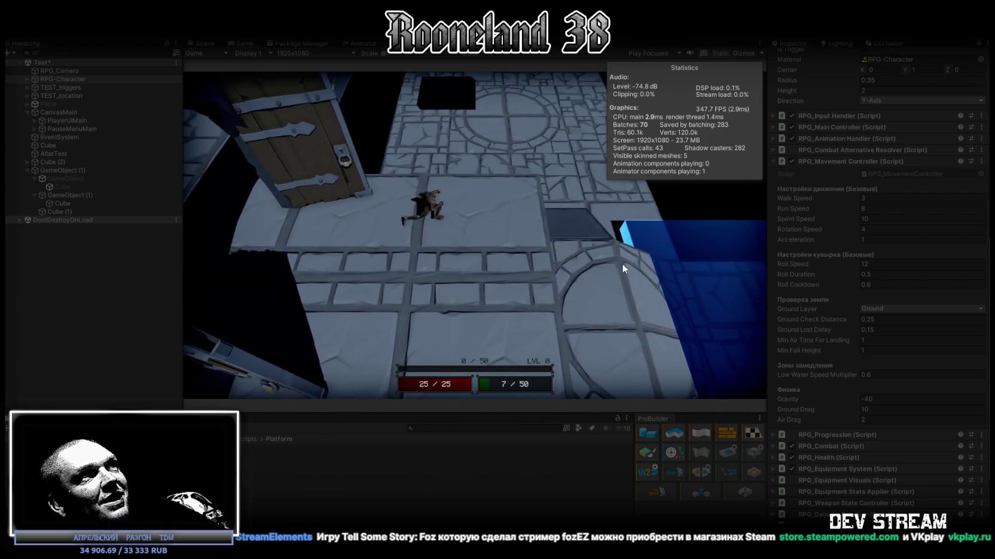
{"action": "key", "text": "space"}
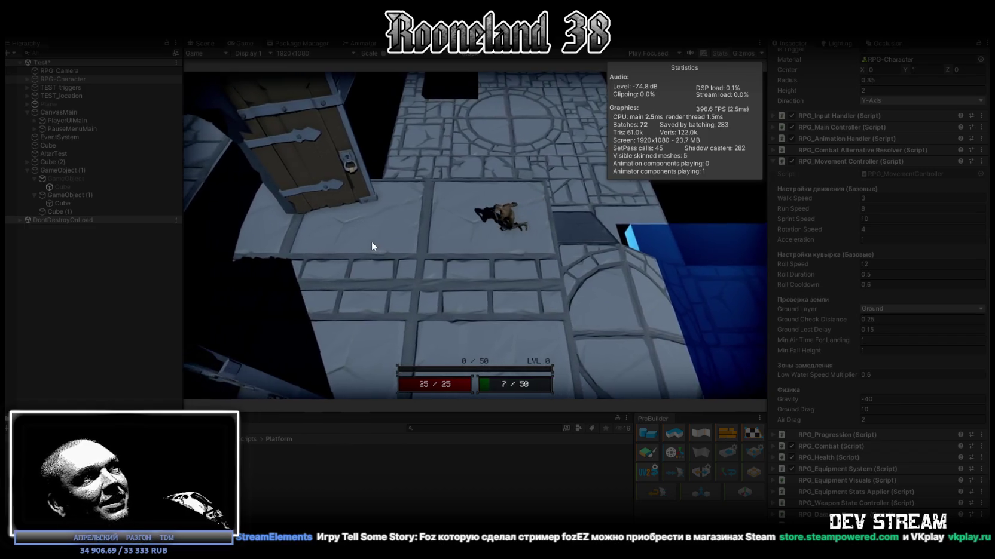
{"action": "key", "text": "d"}
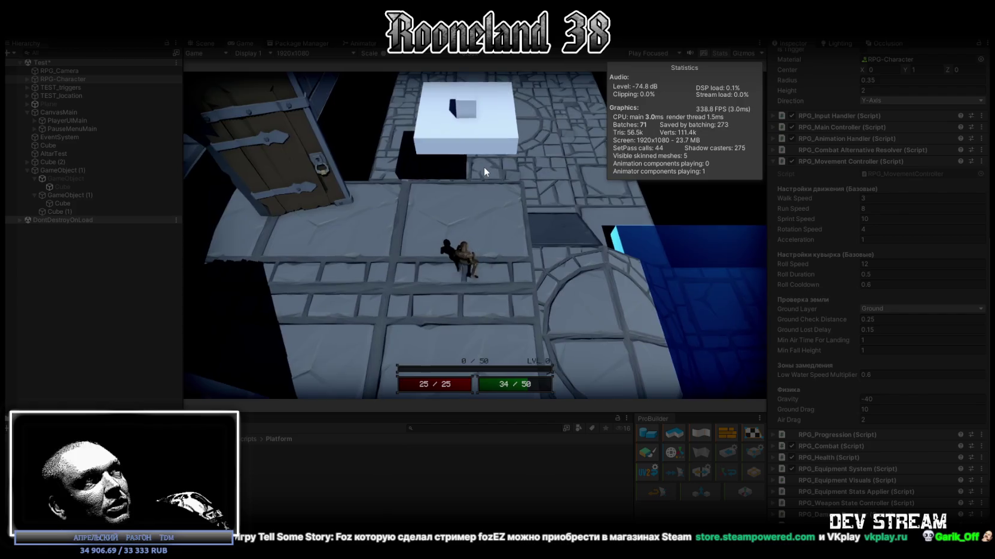
{"action": "key", "text": "w"}
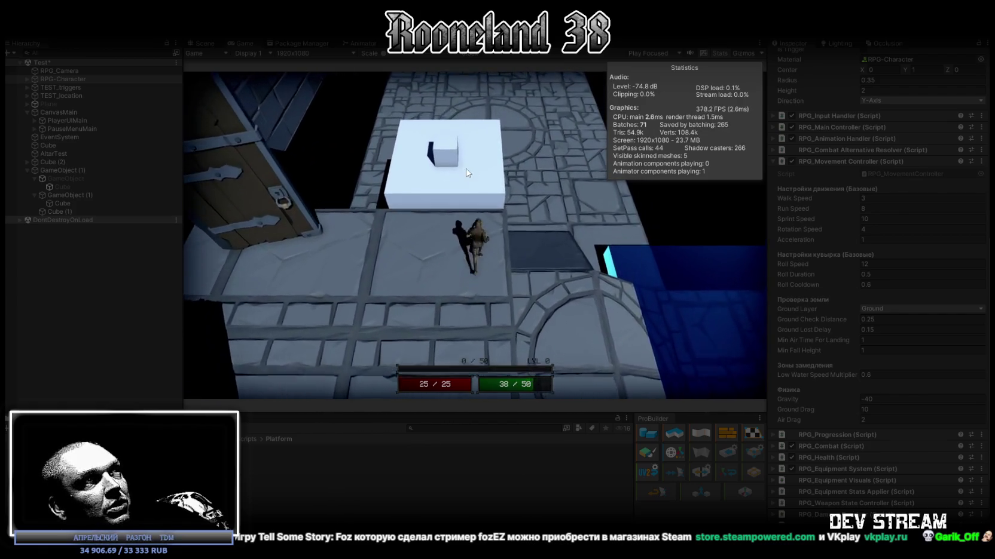
{"action": "key", "text": "w"}
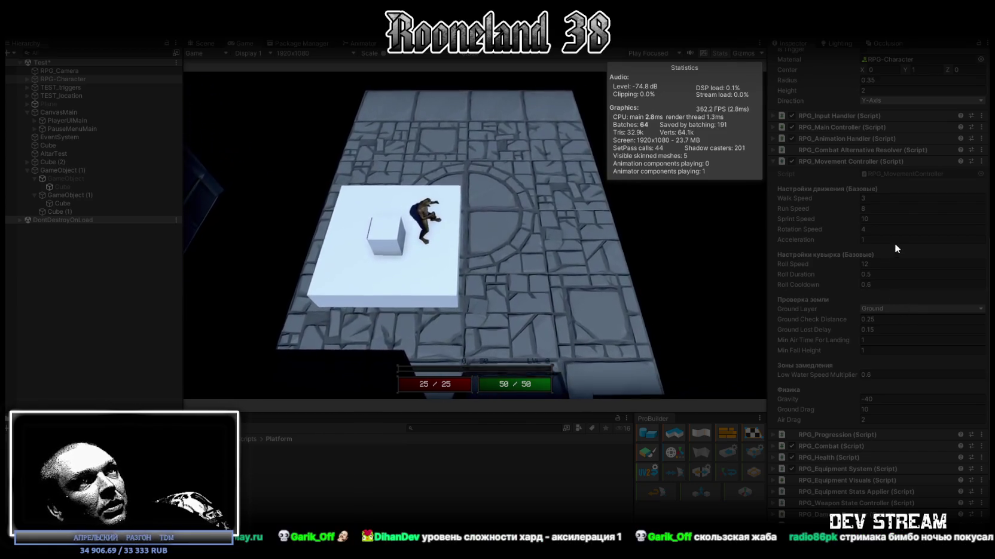
Step: Enter 888 for Acceleration and watch the character ride the platform in the maximized Game view
{"action": "left_click", "coordinate": [894, 239]}
{"action": "type", "text": "888"}
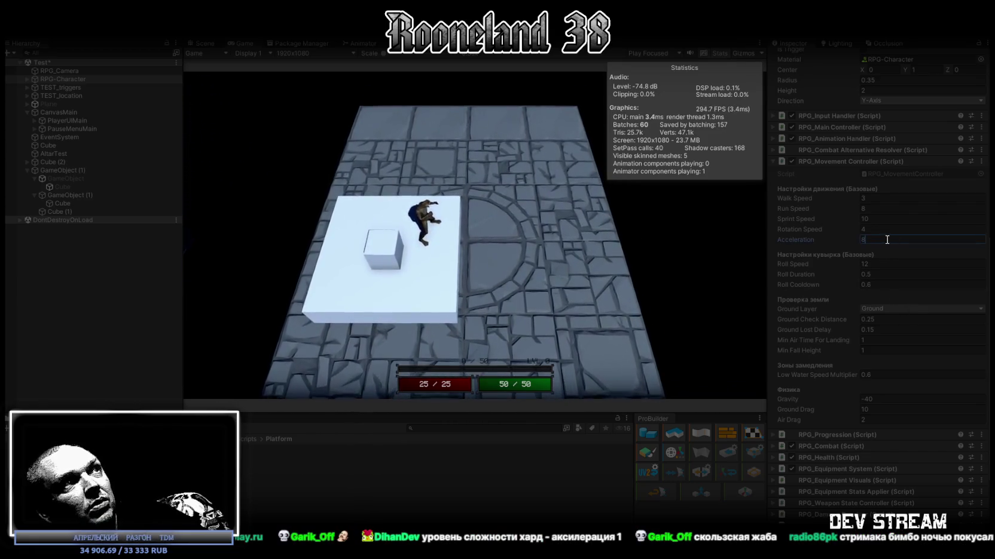
{"action": "left_click", "coordinate": [488, 242]}
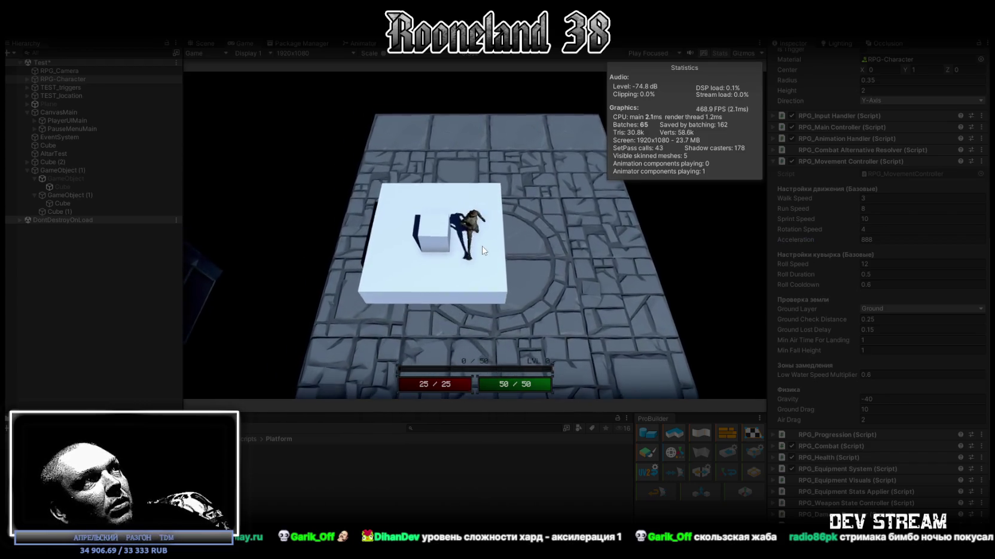
{"action": "double_click", "coordinate": [234, 42]}
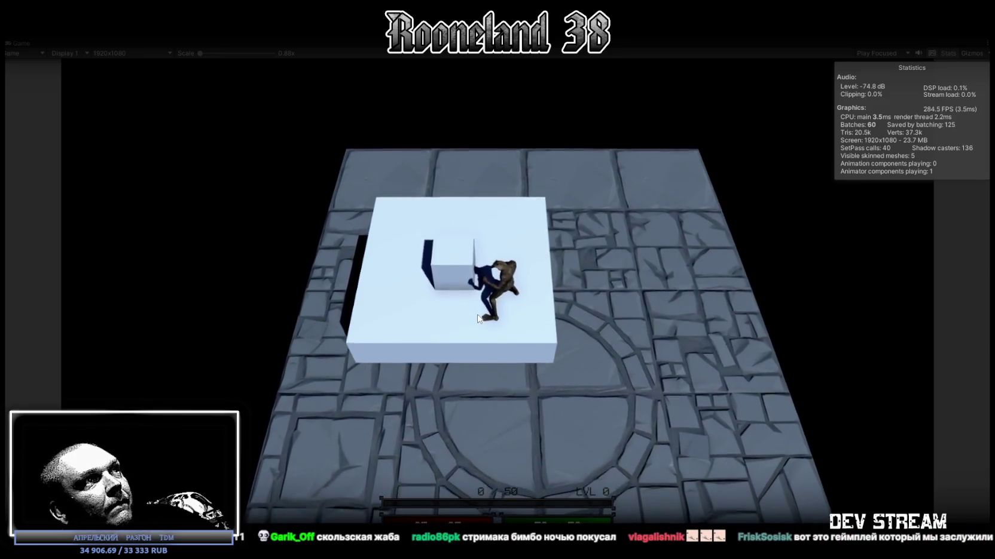
{"action": "double_click", "coordinate": [24, 44]}
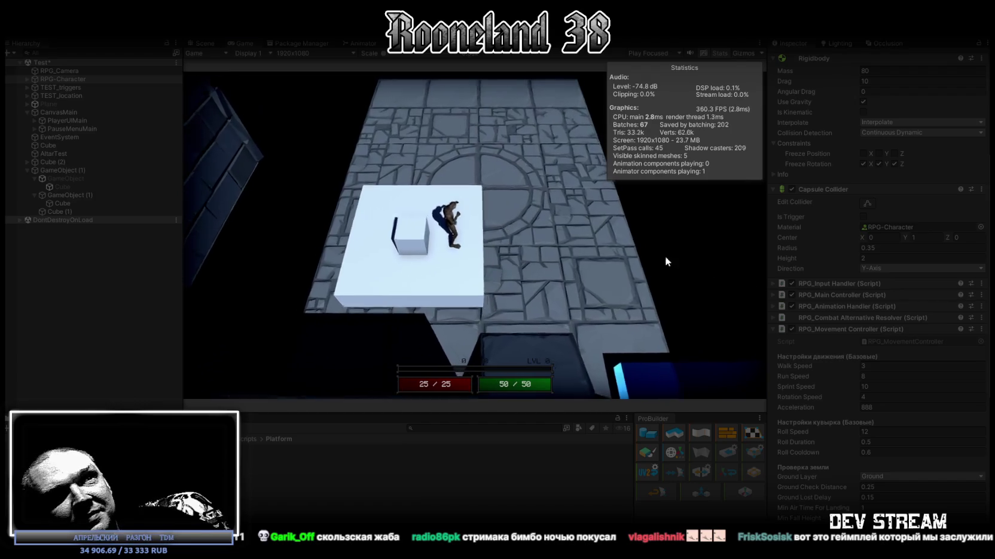
Step: Exit Play mode with Ctrl+P so Acceleration reverts to 10
{"action": "scroll", "coordinate": [907, 398], "scroll_direction": "down", "scroll_amount": 5}
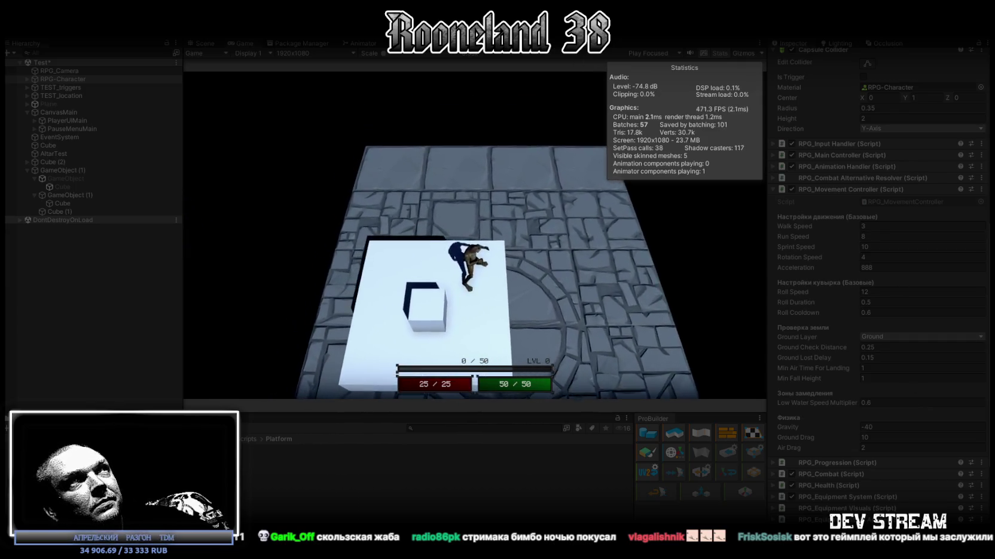
{"action": "key", "text": "ctrl+p"}
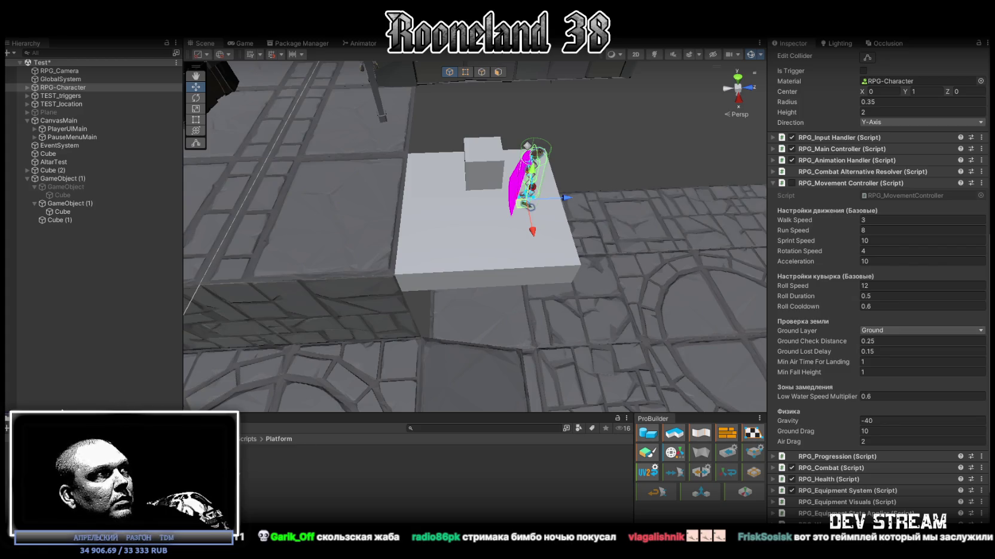
Step: Re-enable RPG_Movement Controller on RPG-Character, then select all RPG_Platform.cs code in Visual Studio
{"action": "left_click_drag", "start_coordinate": [554, 353], "coordinate": [424, 282]}
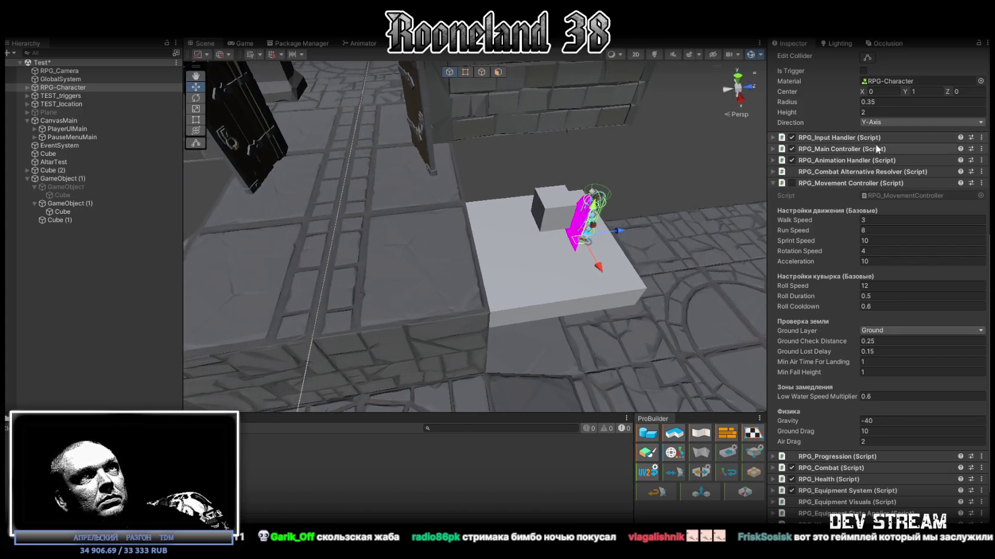
{"action": "left_click", "coordinate": [787, 185]}
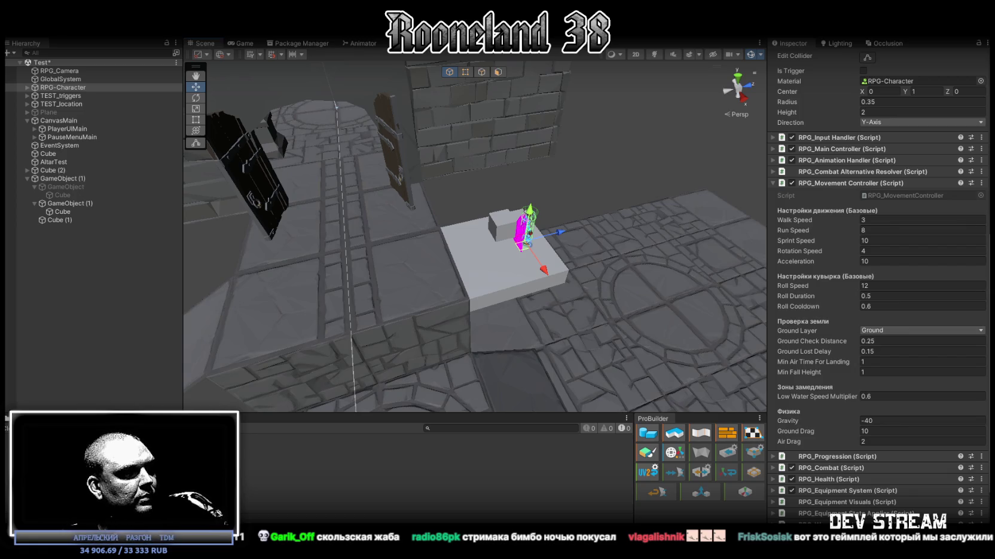
{"action": "key", "text": "alt+Tab"}
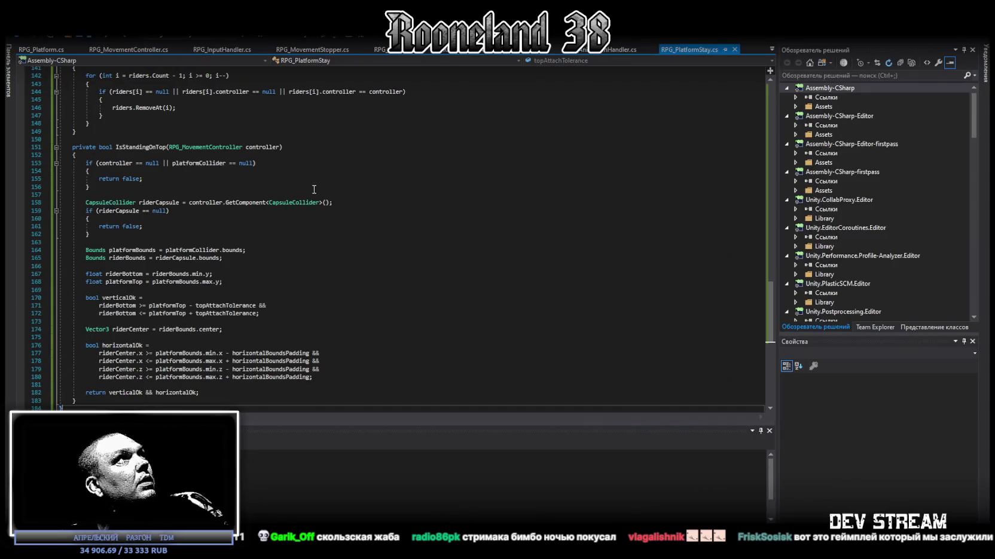
{"action": "key", "text": "ctrl+Tab"}
{"action": "key", "text": "ctrl+a"}
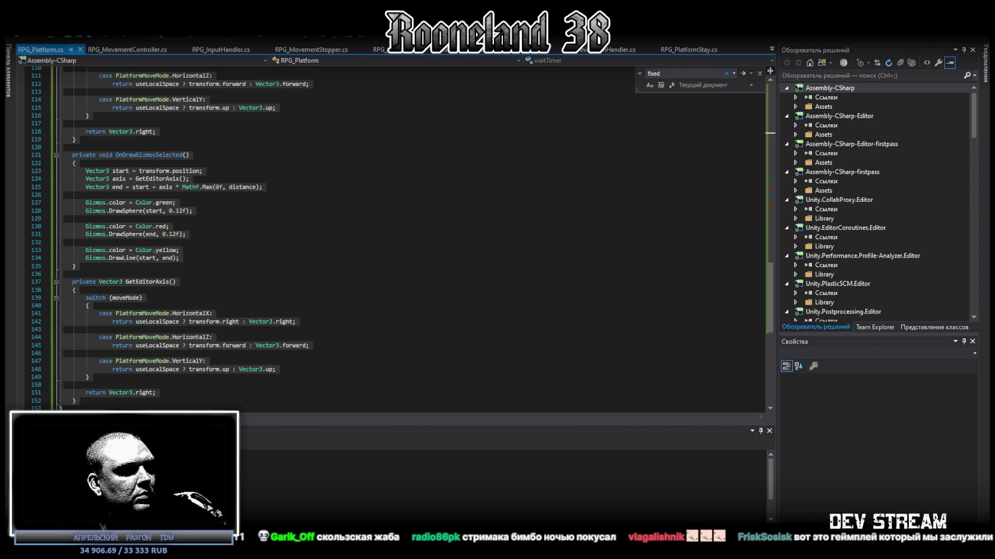
Step: Switch to RPG_PlatformStay.cs in Visual Studio and select all its code
{"action": "key", "text": "ctrl+Tab"}
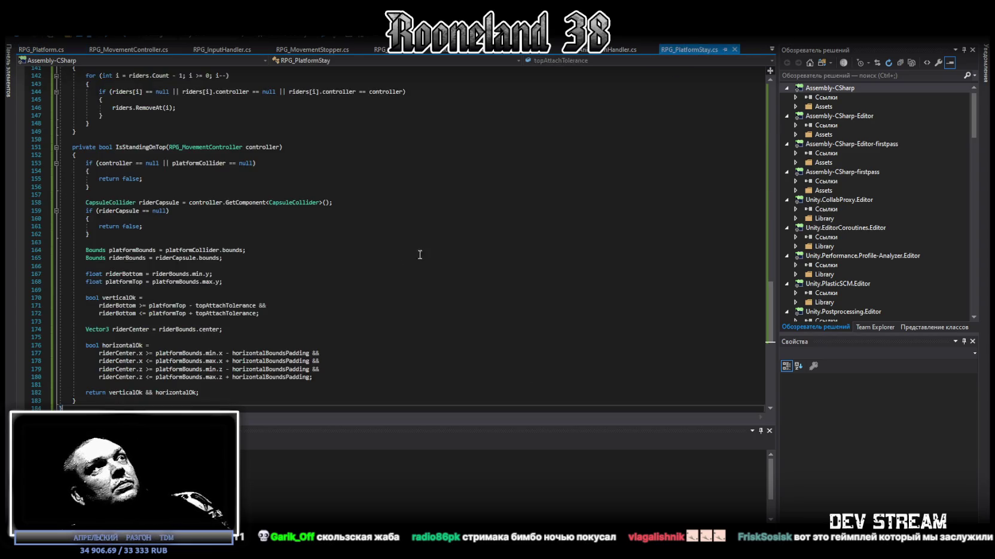
{"action": "key", "text": "ctrl+a"}
{"action": "key", "text": "alt+Tab"}
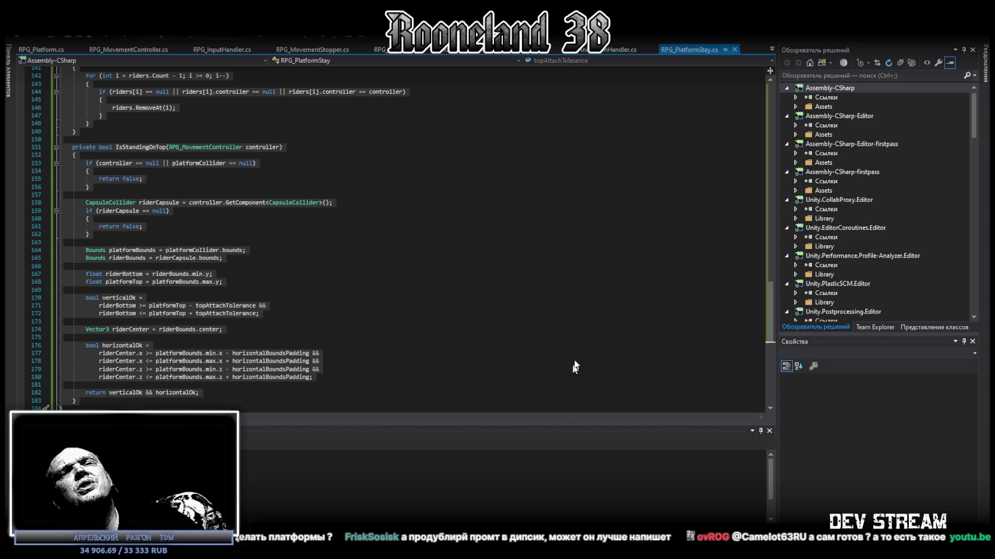
Step: Skip the moving-platform tutorial video ahead to its code section, then close it
{"action": "key", "text": "alt+Tab"}
{"action": "mouse_move", "coordinate": [171, 418]}
{"action": "left_mouse_down"}
{"action": "mouse_move", "coordinate": [238, 331]}
{"action": "mouse_move", "coordinate": [251, 420]}
{"action": "mouse_move", "coordinate": [224, 408]}
{"action": "mouse_move", "coordinate": [251, 442]}
{"action": "left_mouse_up"}
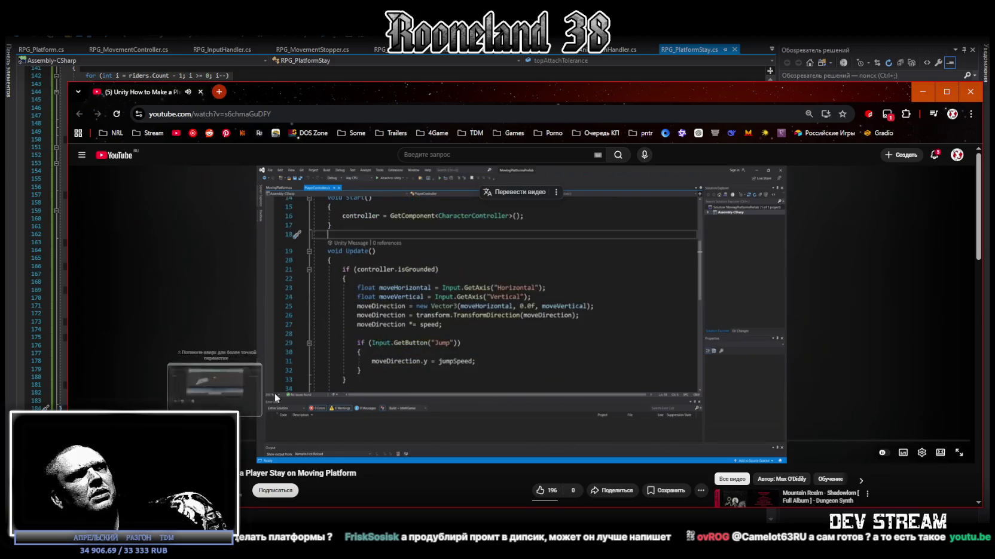
{"action": "left_click", "coordinate": [460, 264]}
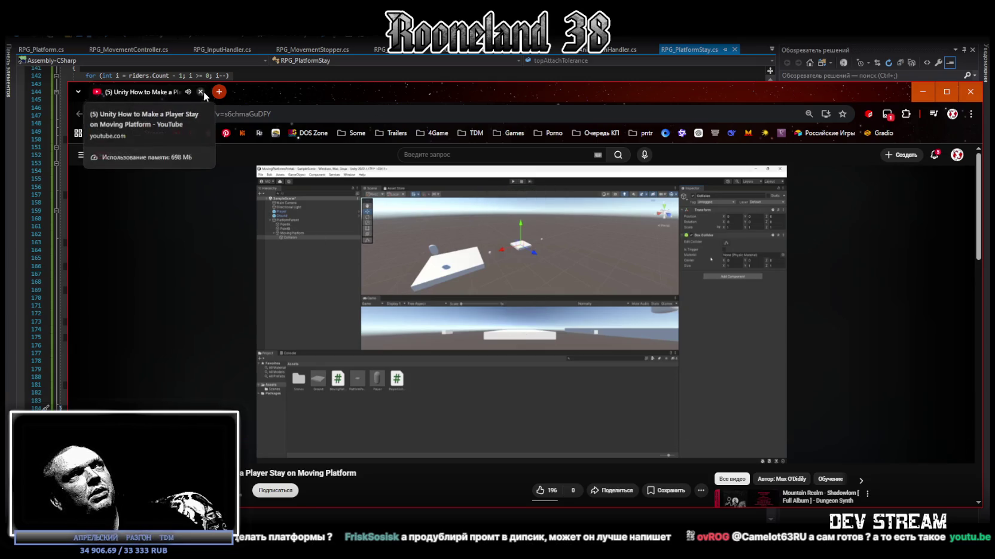
{"action": "left_click", "coordinate": [201, 92]}
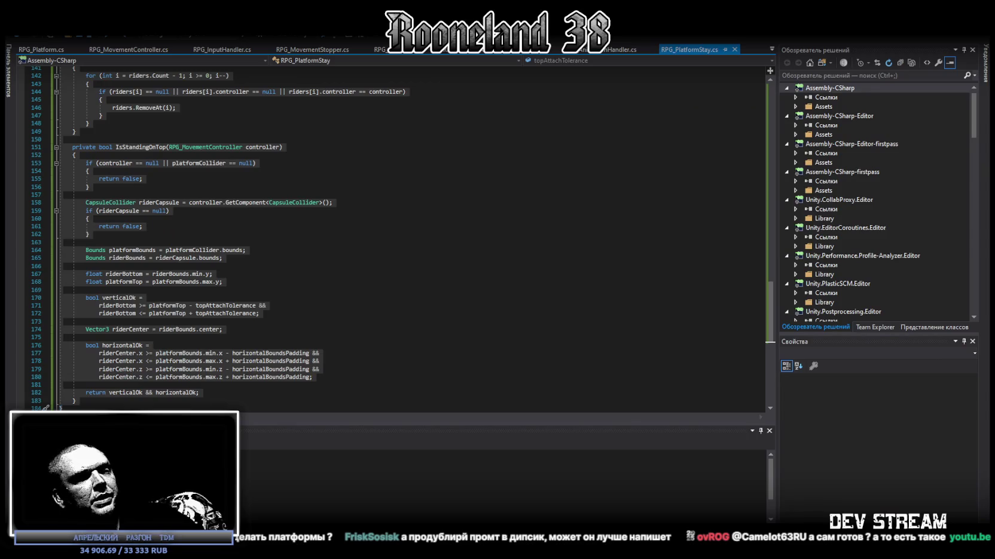
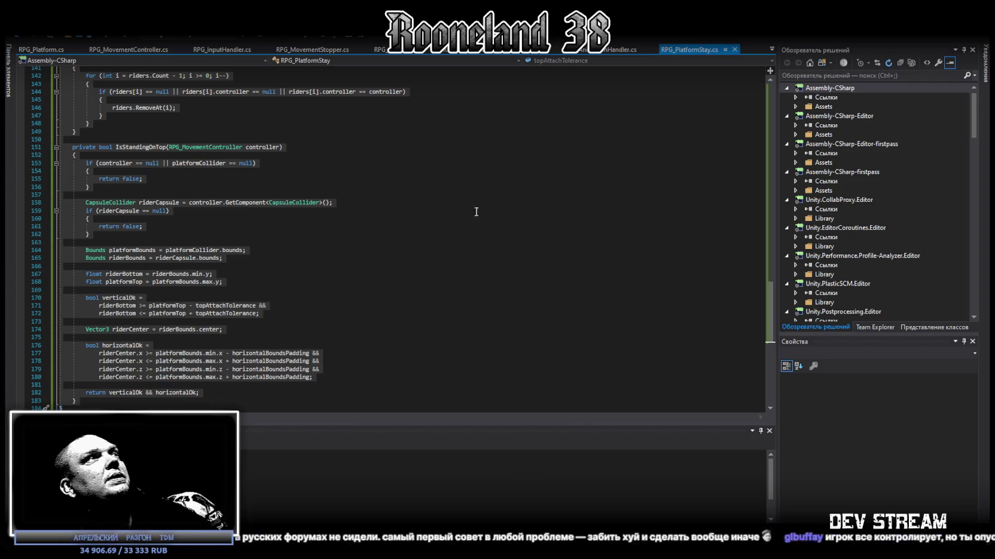
Step: Replace the RPG_MovementController.cs code with the pasted version and save it
{"action": "left_click", "coordinate": [771, 52]}
{"action": "left_click", "coordinate": [861, 310]}
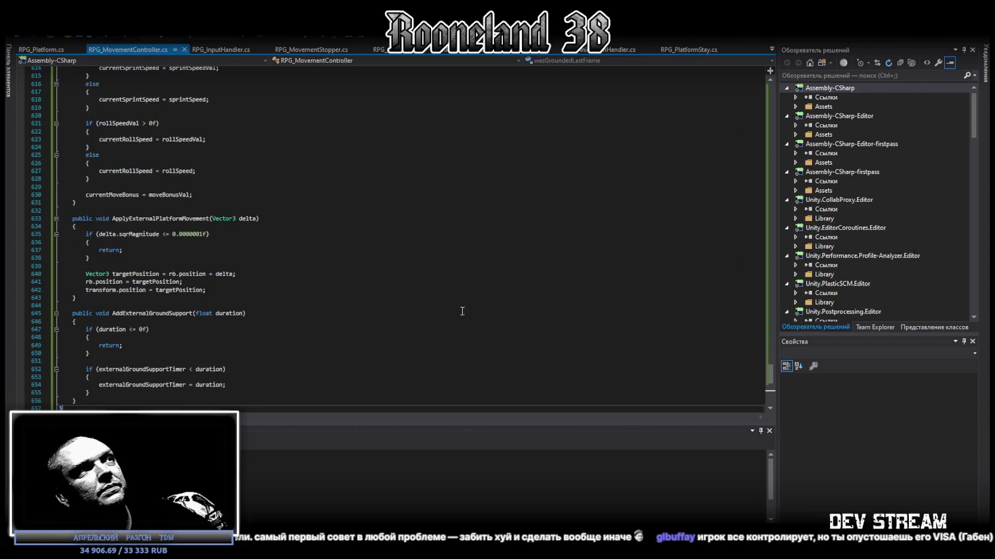
{"action": "scroll", "coordinate": [462, 311], "scroll_direction": "down", "scroll_amount": 5}
{"action": "key", "text": "ctrl+a"}
{"action": "key", "text": "ctrl+v"}
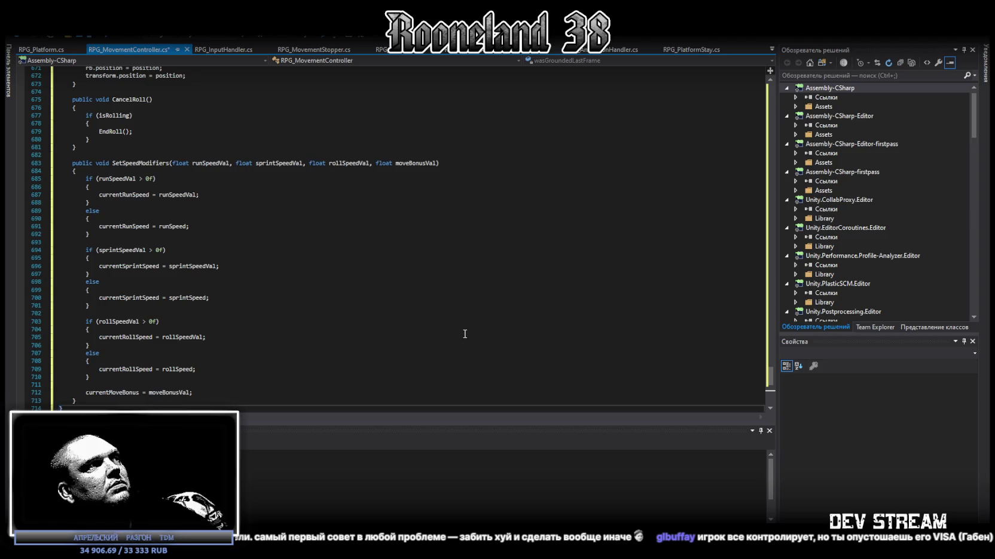
{"action": "key", "text": "ctrl+s"}
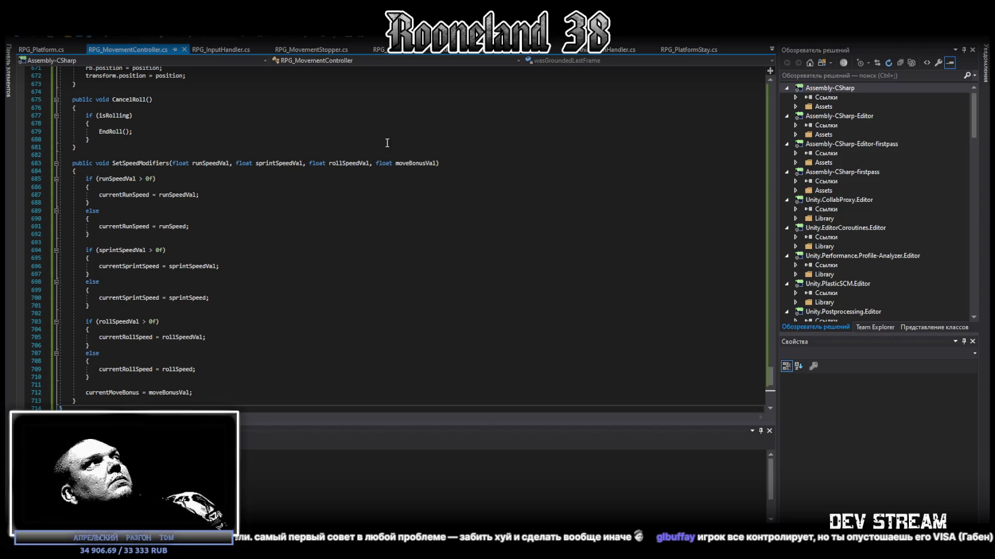
Step: Review RPG_Platform.cs and RPG_PlatformStay.cs, then return to Unity so scripts recompile
{"action": "left_click", "coordinate": [40, 49]}
{"action": "left_click", "coordinate": [410, 303]}
{"action": "key", "text": "ctrl+z"}
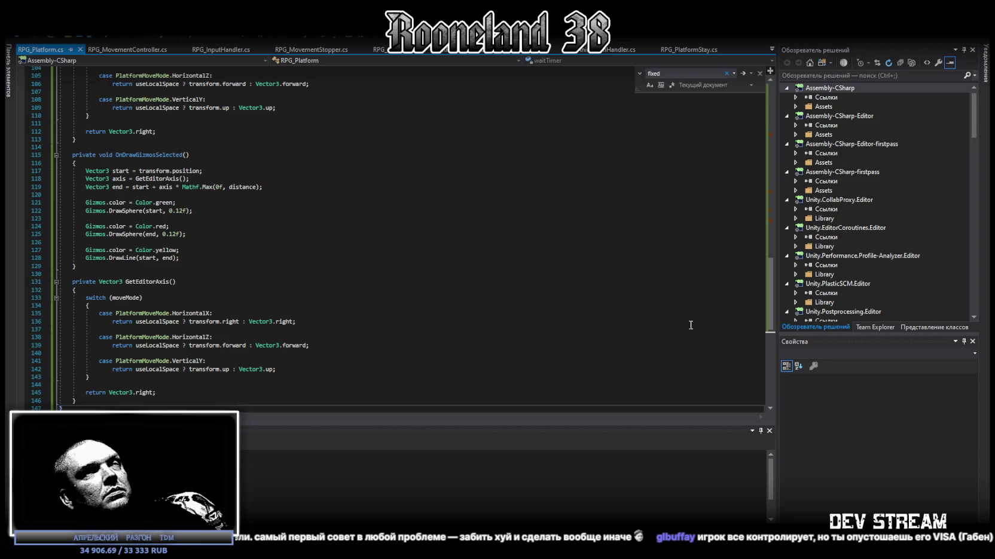
{"action": "left_click", "coordinate": [687, 50]}
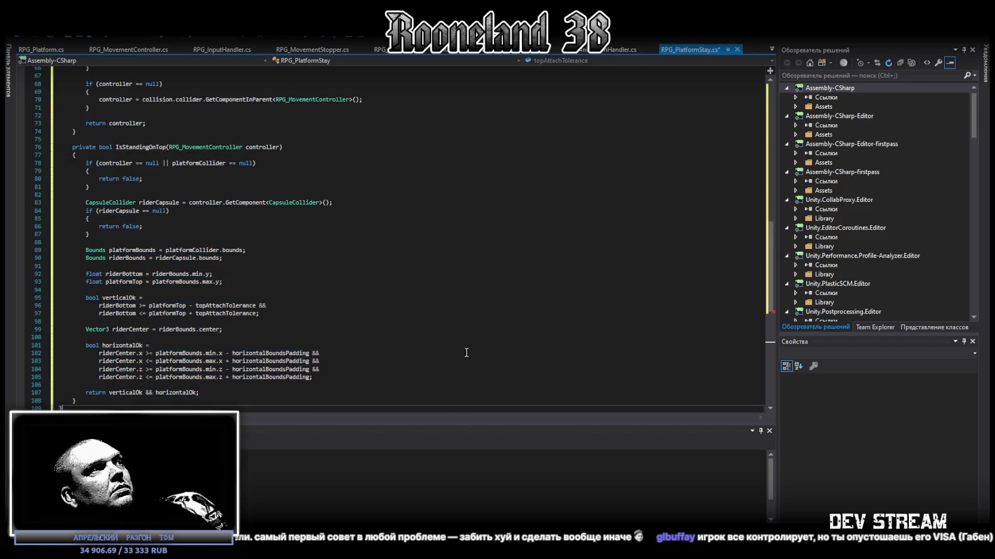
{"action": "key", "text": "alt+Tab"}
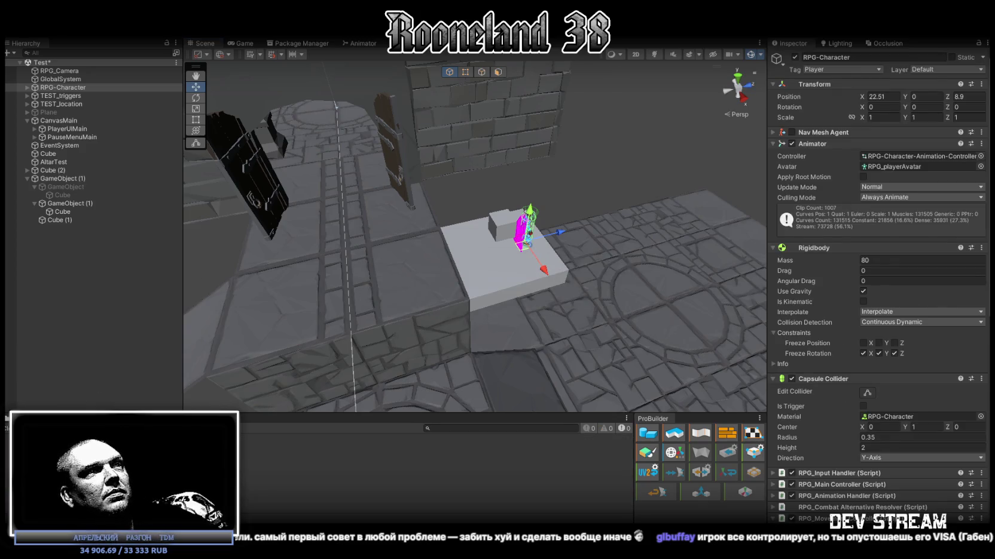
Step: Inspect GameObject (1)'s RPG_Platform and RPG_PlatformStay settings, then select RPG-Character
{"action": "scroll", "coordinate": [475, 236], "scroll_direction": "up", "scroll_amount": 3}
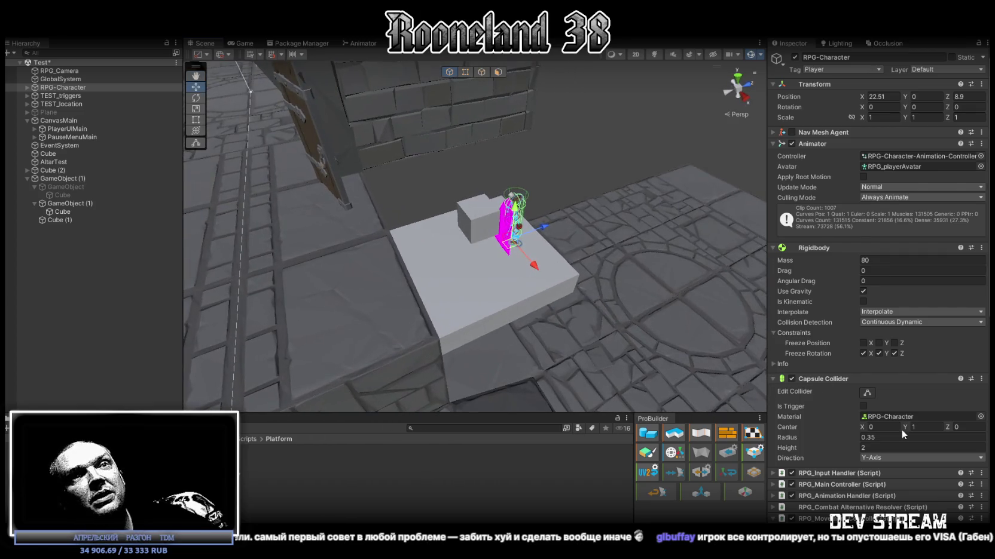
{"action": "scroll", "coordinate": [901, 429], "scroll_direction": "down", "scroll_amount": 14}
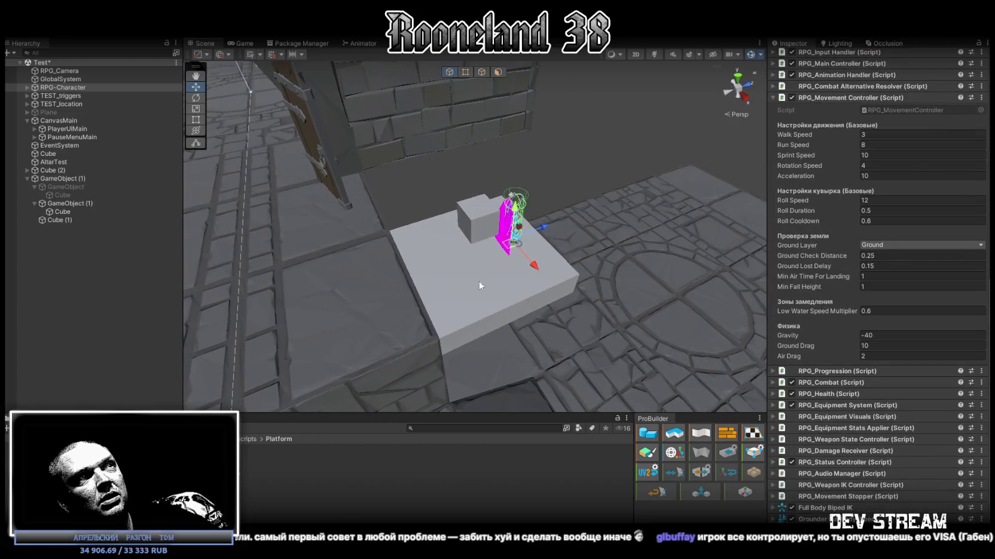
{"action": "left_click", "coordinate": [486, 281]}
{"action": "left_click", "coordinate": [69, 205]}
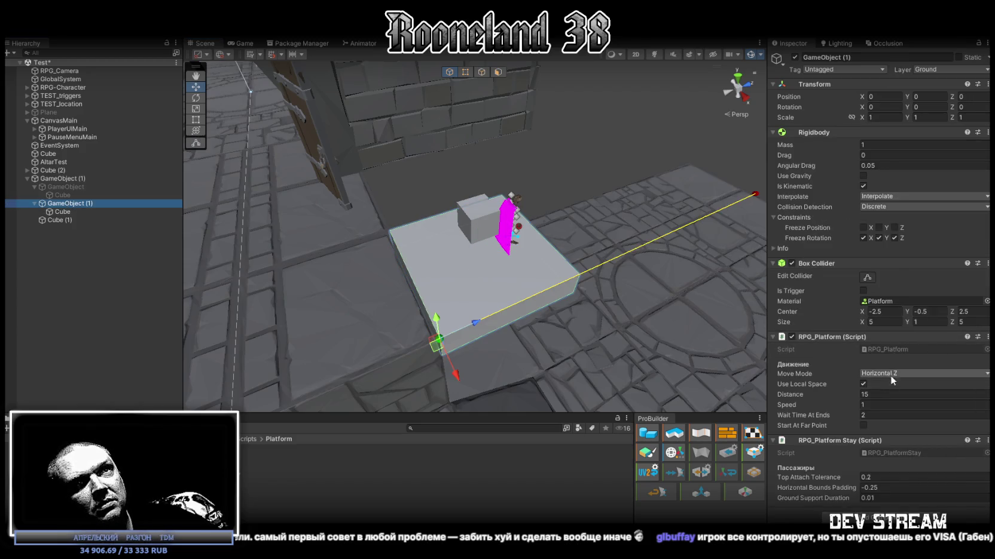
{"action": "mouse_move", "coordinate": [705, 347]}
{"action": "left_mouse_down"}
{"action": "mouse_move", "coordinate": [626, 304]}
{"action": "mouse_move", "coordinate": [663, 294]}
{"action": "left_mouse_up"}
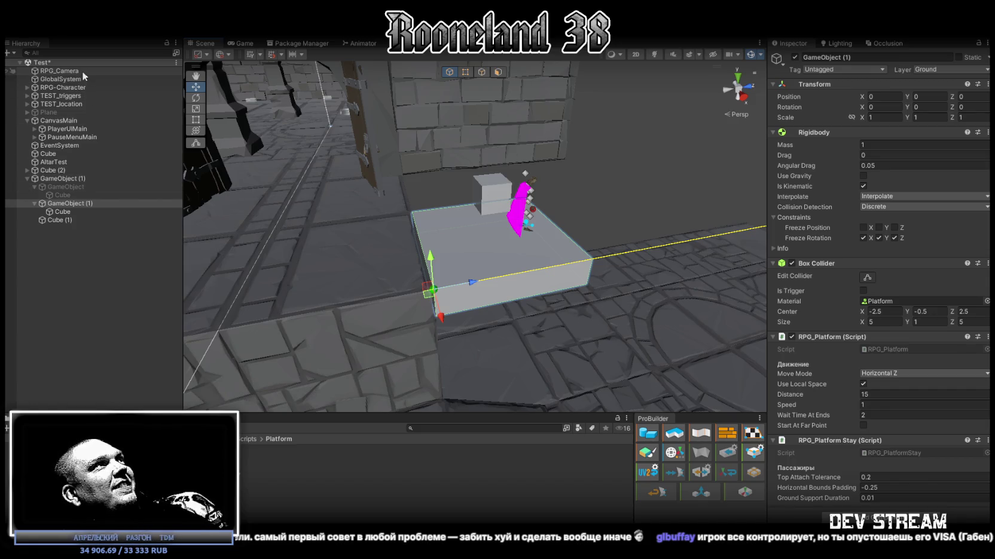
{"action": "left_click", "coordinate": [60, 87]}
{"action": "mouse_move", "coordinate": [589, 182]}
{"action": "left_mouse_down"}
{"action": "mouse_move", "coordinate": [610, 178]}
{"action": "mouse_move", "coordinate": [616, 205]}
{"action": "left_mouse_up"}
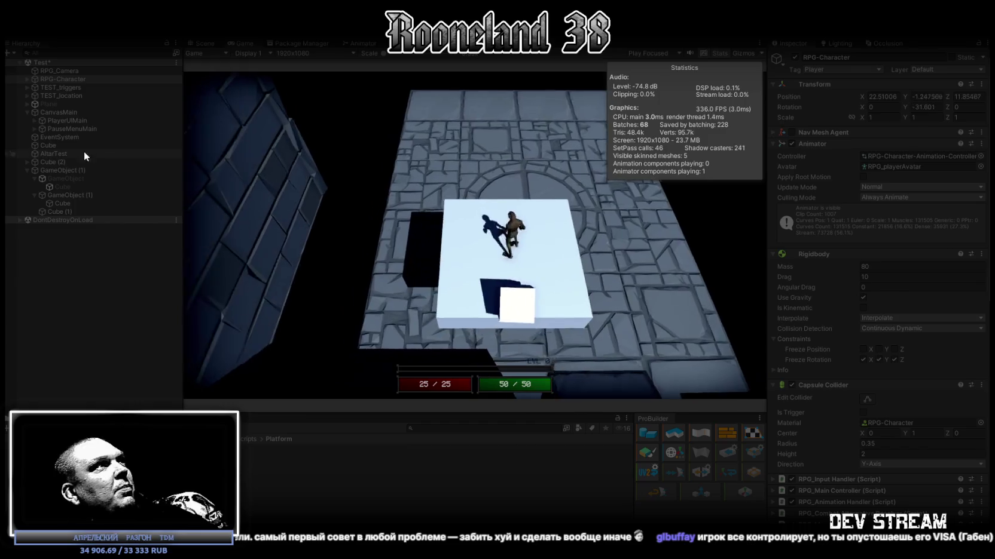
Step: Walk the character across the moving platform in the Game view, then stop Play mode
{"action": "left_click", "coordinate": [72, 79]}
{"action": "scroll", "coordinate": [907, 304], "scroll_direction": "down", "scroll_amount": 5}
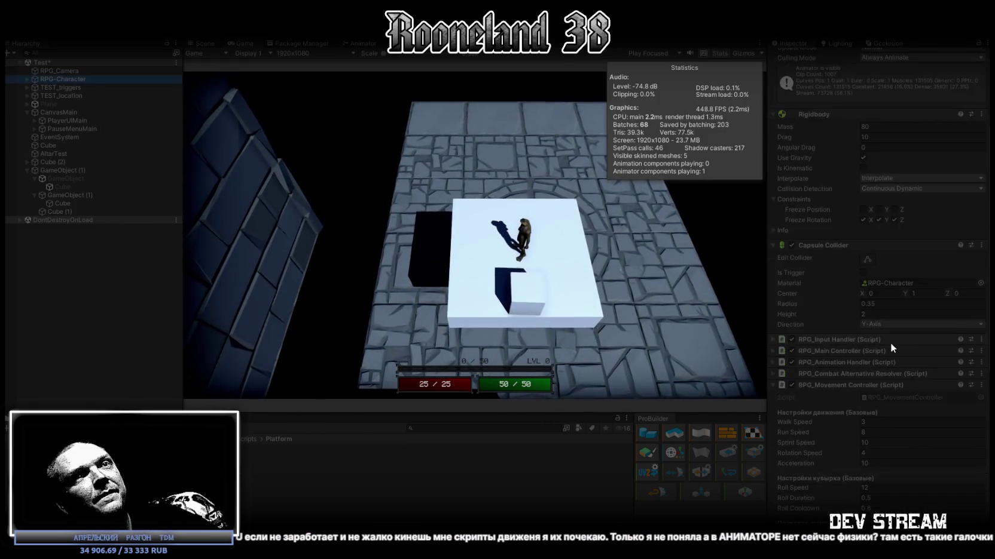
{"action": "left_click", "coordinate": [518, 174]}
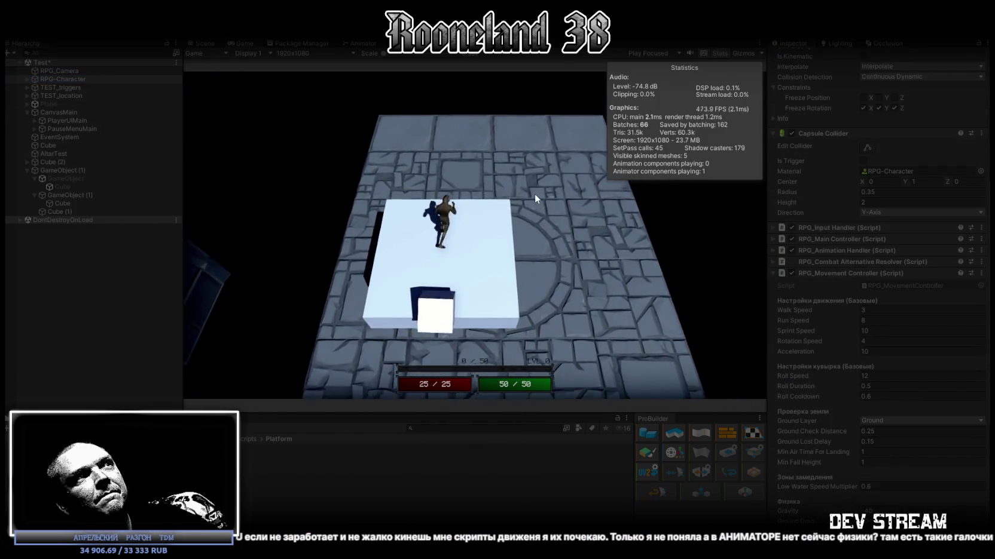
{"action": "key", "text": "s"}
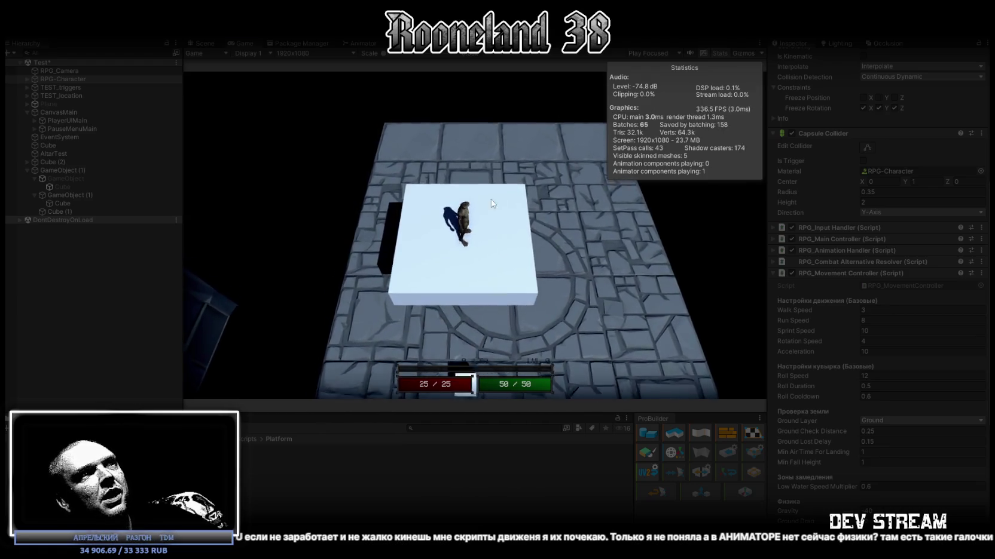
{"action": "scroll", "coordinate": [891, 354], "scroll_direction": "down", "scroll_amount": 3}
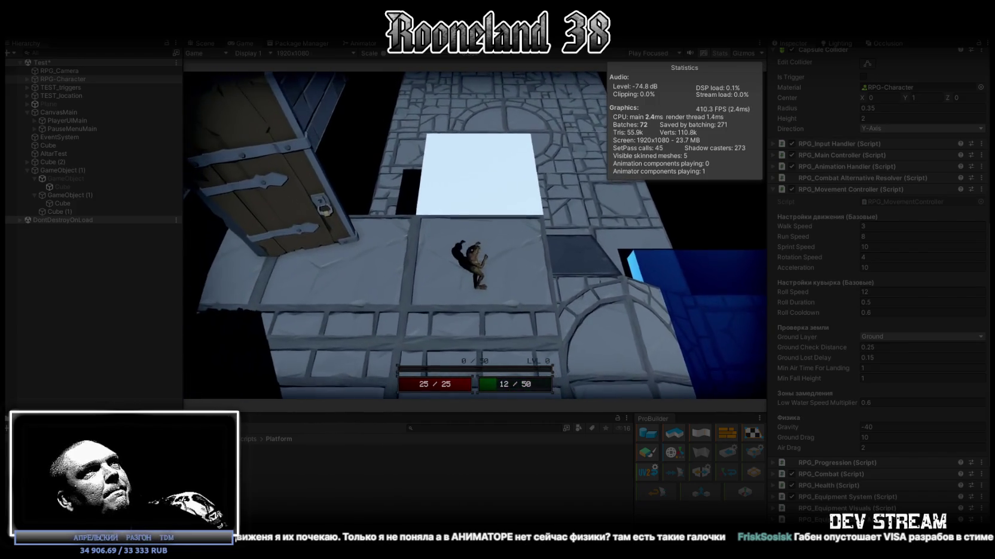
{"action": "key", "text": "ctrl+p"}
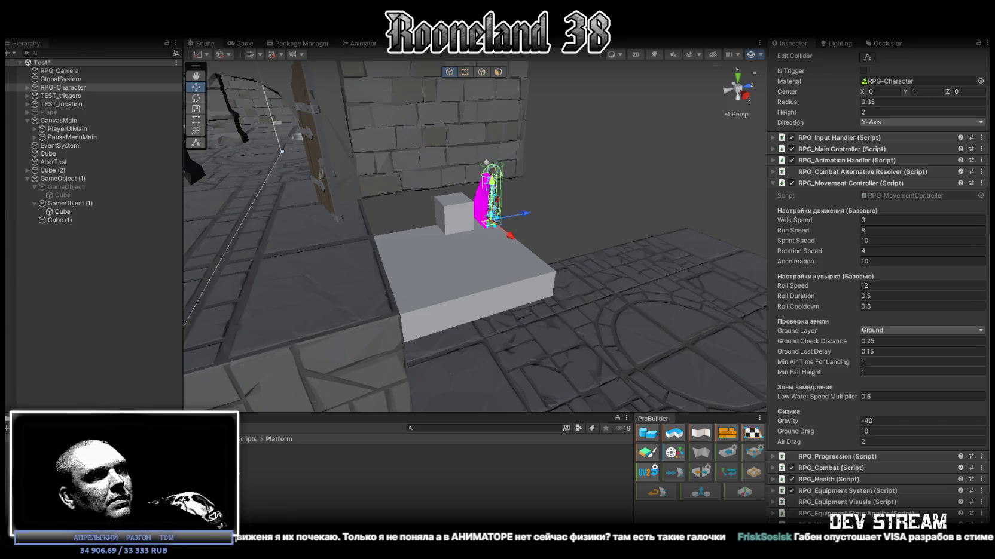
Step: Set GameObject (1)'s RPG_Platform Move Mode to Vertical Y
{"action": "left_click", "coordinate": [492, 293]}
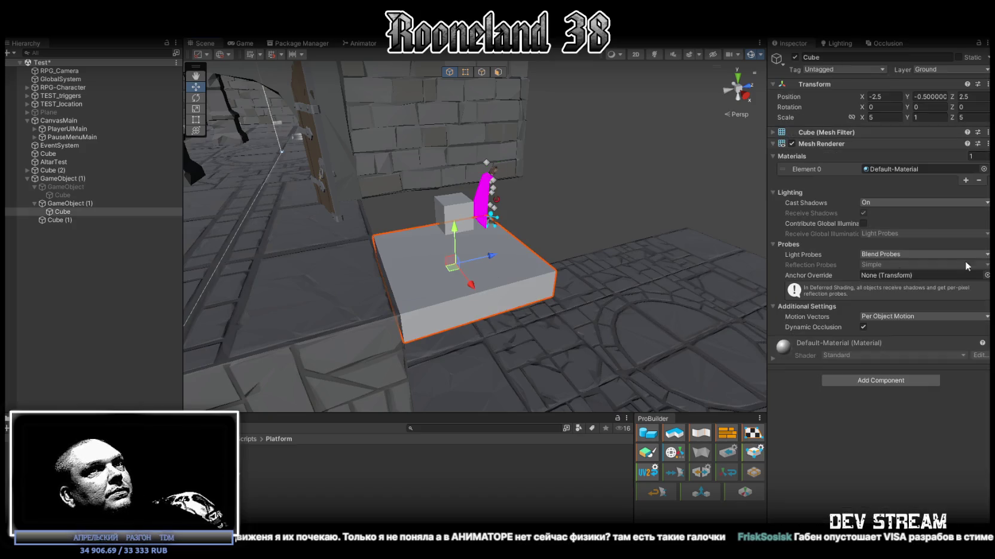
{"action": "left_click", "coordinate": [55, 205]}
{"action": "left_click", "coordinate": [907, 374]}
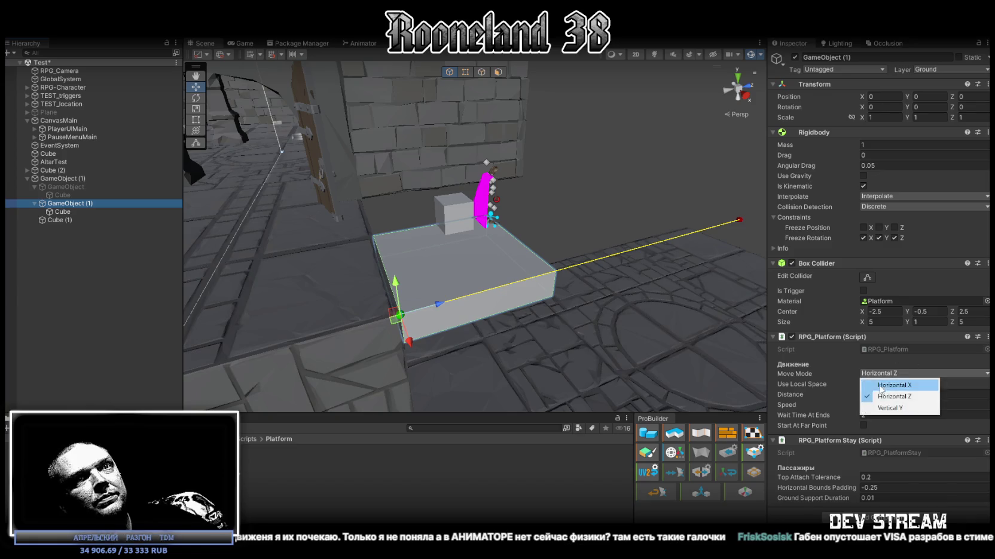
{"action": "left_click", "coordinate": [886, 404]}
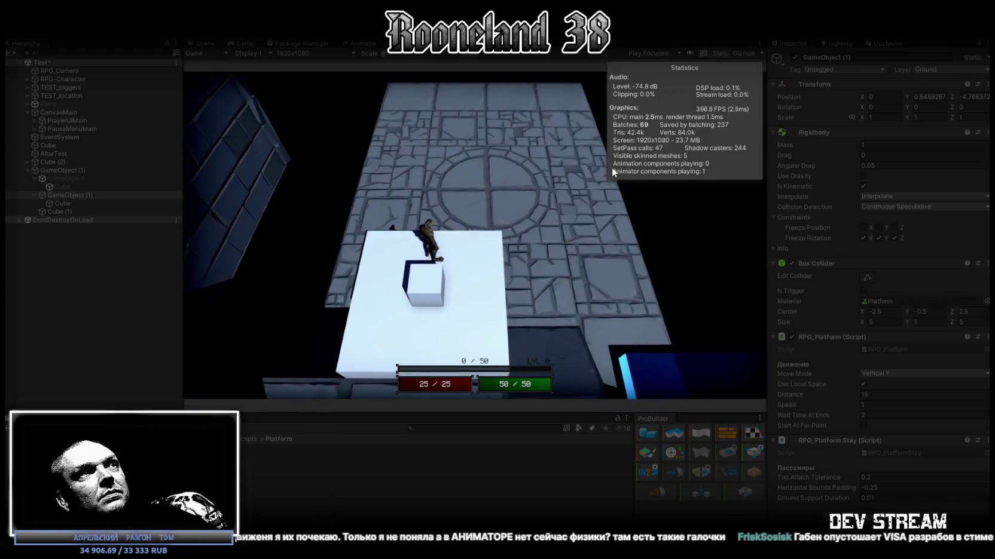
Step: Walk the character on the rising platform, try speed 5, restore speed 1, and stop play
{"action": "key", "text": "d"}
{"action": "key", "text": "a"}
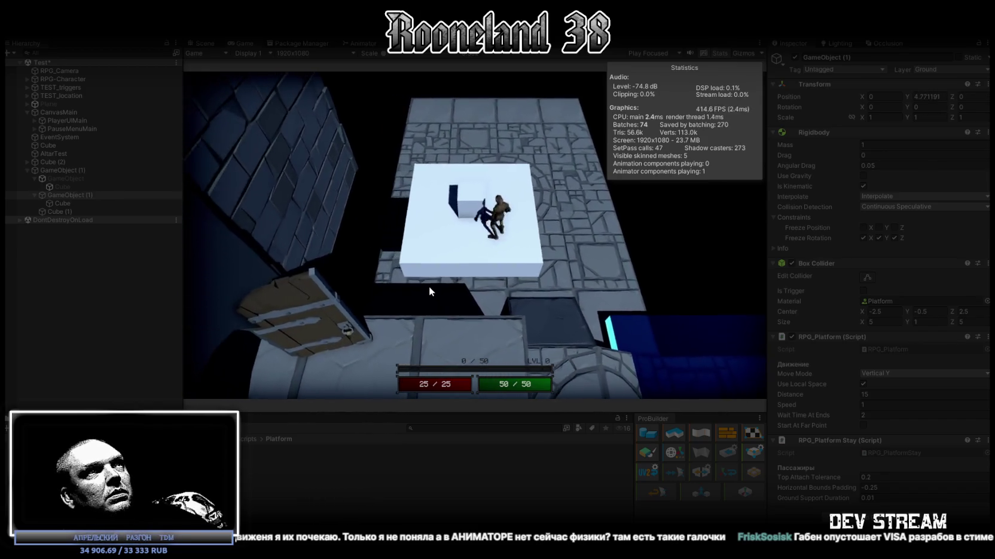
{"action": "left_click", "coordinate": [867, 404]}
{"action": "type", "text": "5"}
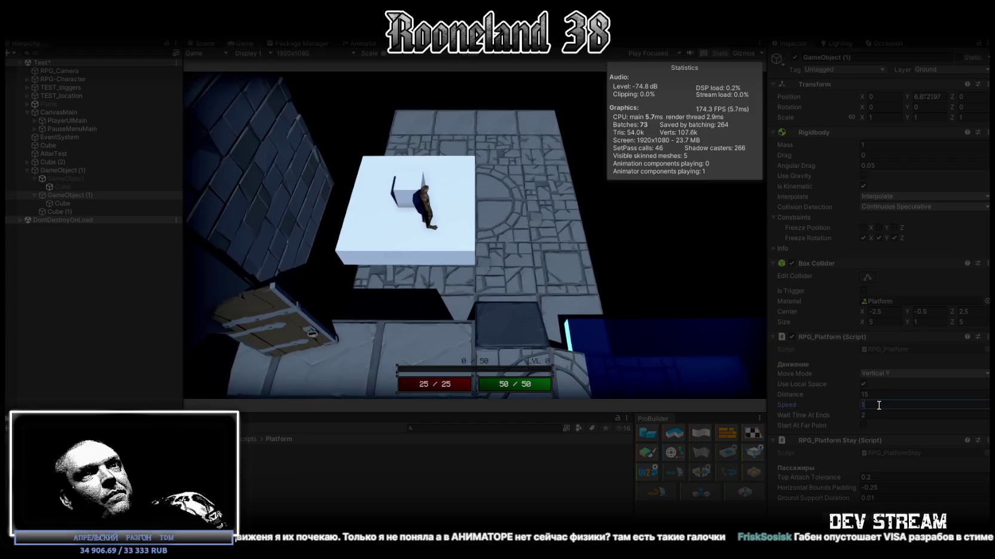
{"action": "left_click", "coordinate": [542, 227]}
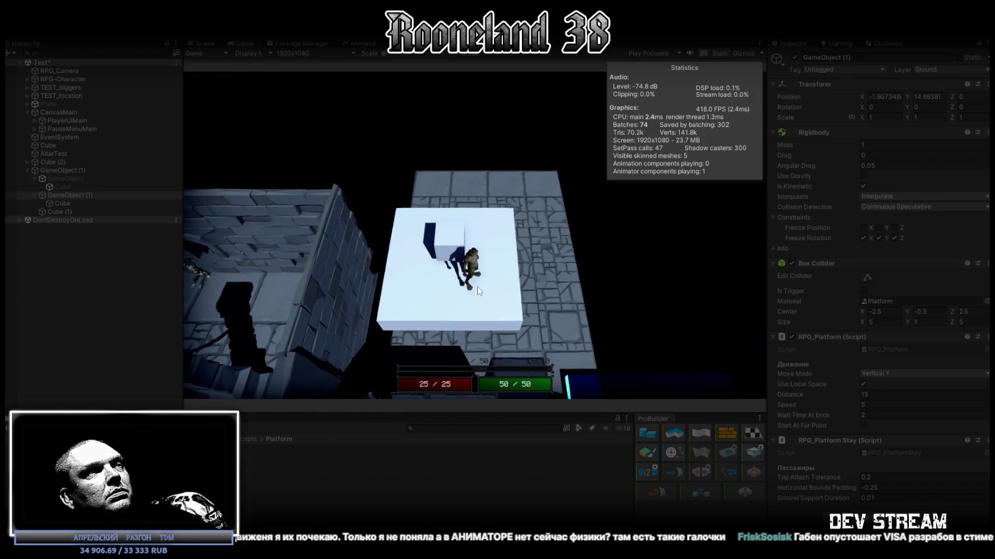
{"action": "left_click", "coordinate": [905, 407]}
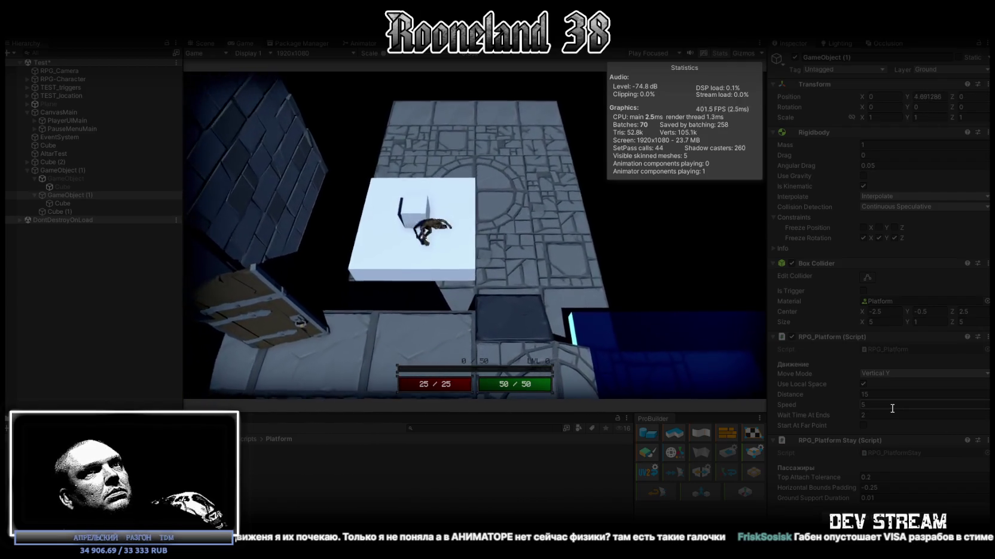
{"action": "type", "text": "1"}
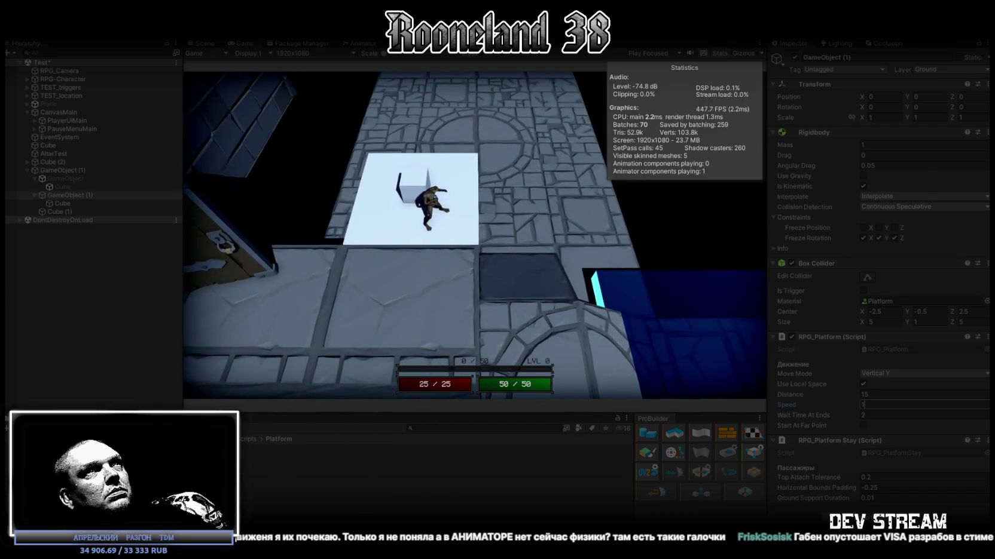
{"action": "key", "text": "ctrl+p"}
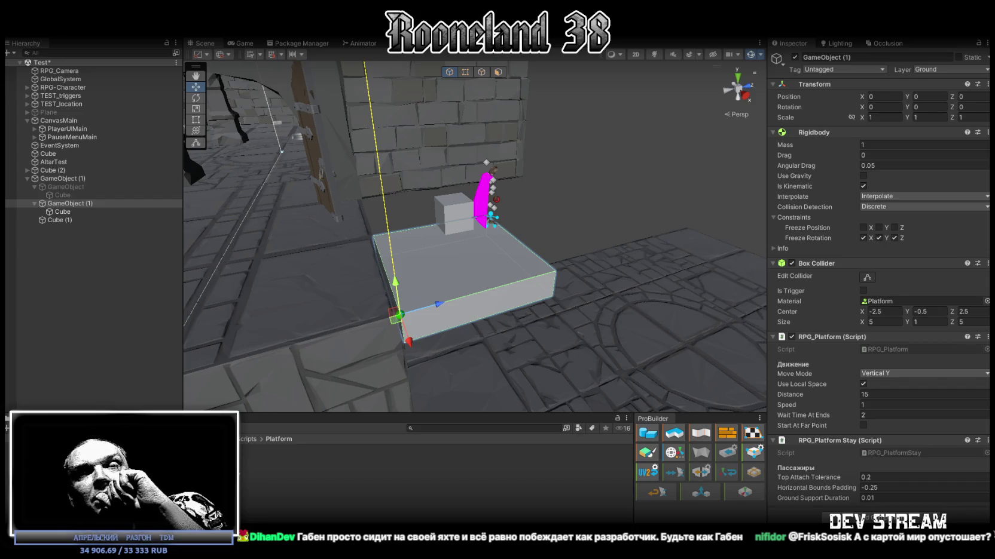
Step: Inspect the small cube on the platform, then switch to RPG_PlatformStay.cs in Visual Studio
{"action": "left_click", "coordinate": [461, 216]}
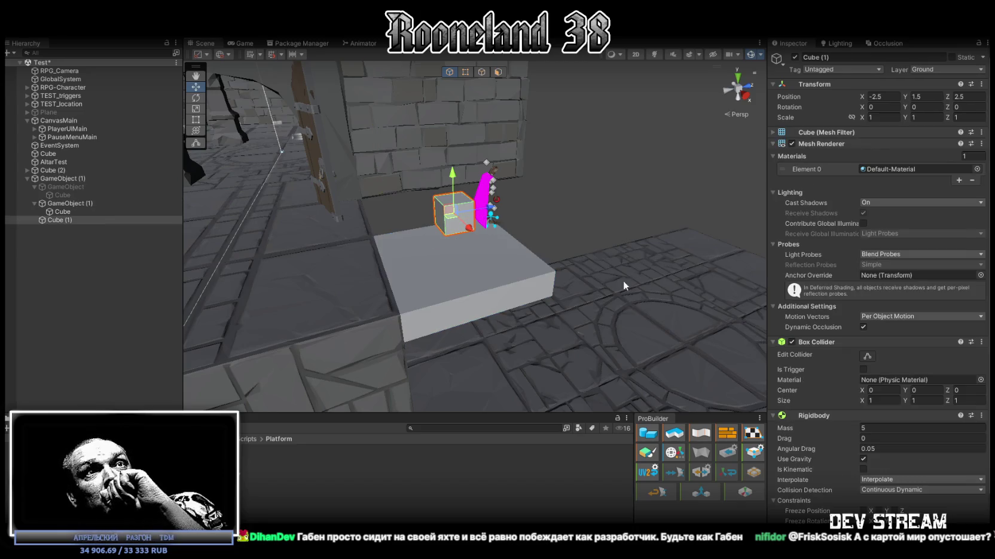
{"action": "scroll", "coordinate": [909, 454], "scroll_direction": "down", "scroll_amount": 2}
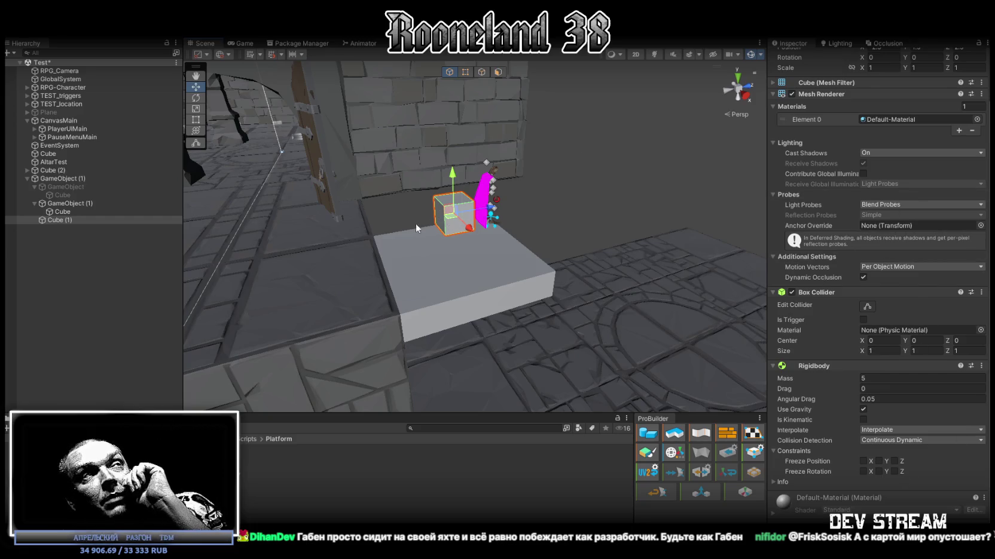
{"action": "mouse_move", "coordinate": [441, 159]}
{"action": "left_mouse_down"}
{"action": "mouse_move", "coordinate": [477, 159]}
{"action": "mouse_move", "coordinate": [361, 203]}
{"action": "mouse_move", "coordinate": [467, 202]}
{"action": "mouse_move", "coordinate": [455, 185]}
{"action": "left_mouse_up"}
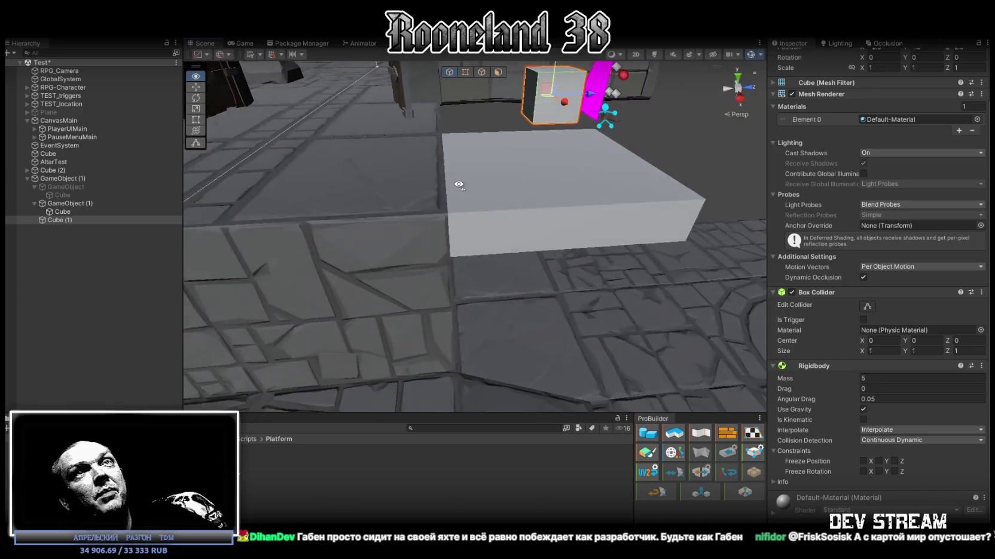
{"action": "scroll", "coordinate": [791, 299], "scroll_direction": "up", "scroll_amount": 3}
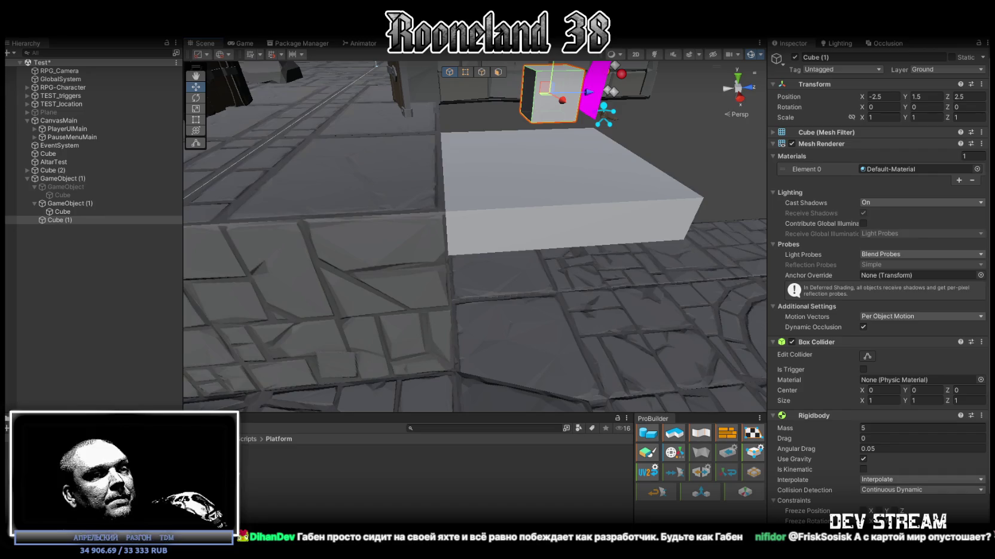
{"action": "key", "text": "alt+Tab"}
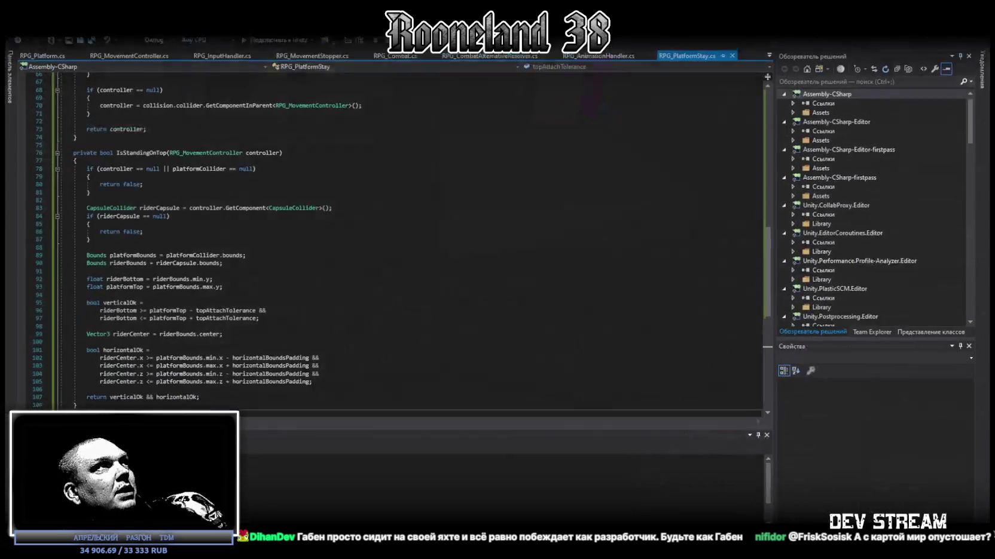
Step: Overwrite all of RPG_MovementController.cs with the longer updated code
{"action": "left_click", "coordinate": [771, 50]}
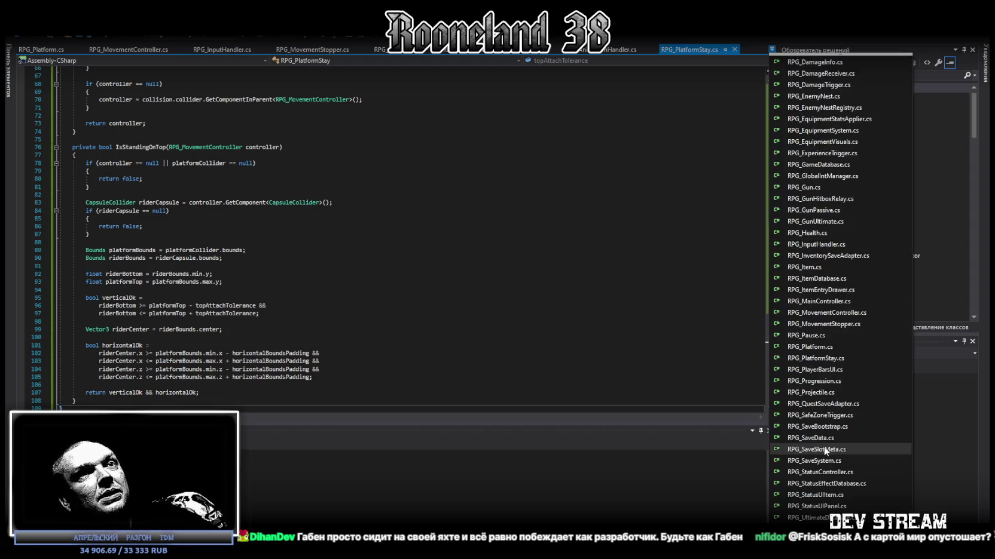
{"action": "left_click", "coordinate": [818, 313]}
{"action": "key", "text": "ctrl+a"}
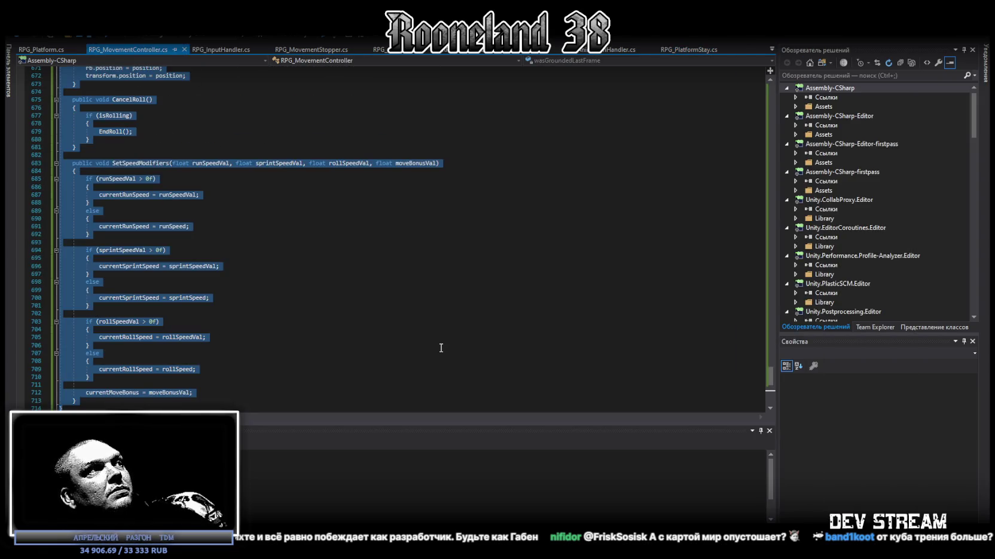
{"action": "key", "text": "ctrl+v"}
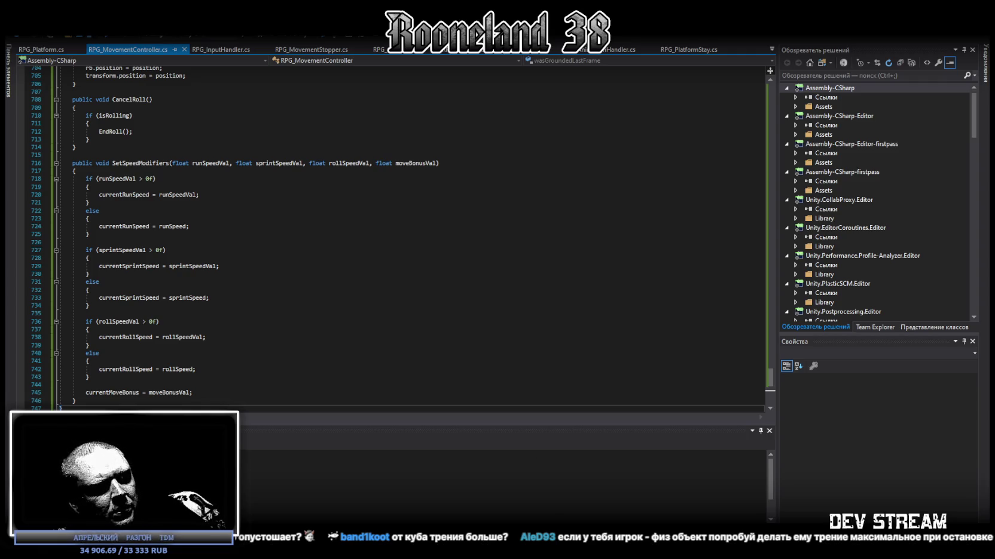
{"action": "left_click", "coordinate": [374, 306]}
{"action": "key", "text": "ctrl+a"}
Step: Paste the new code into RPG_MovementController.cs, save it, and open RPG_Platform.cs
{"action": "key", "text": "ctrl+v"}
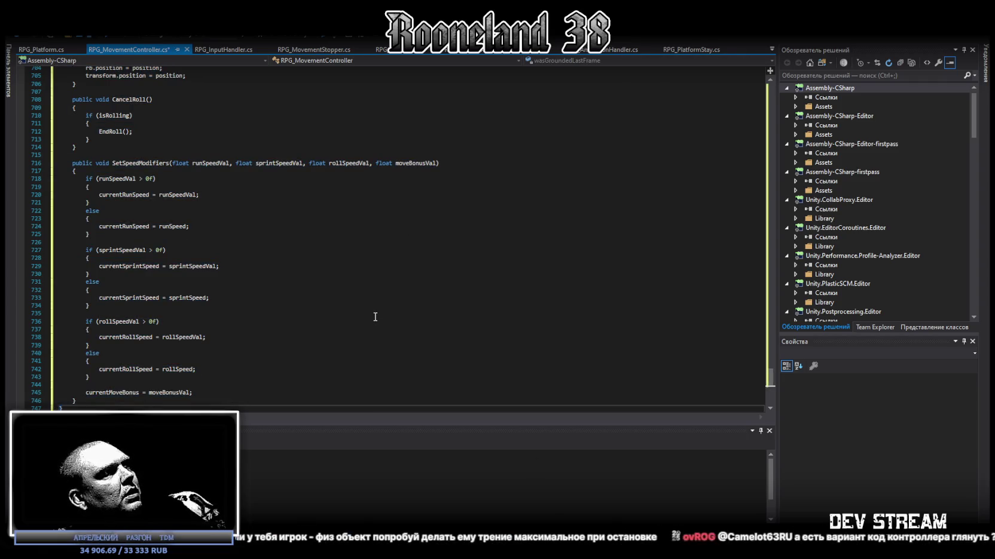
{"action": "key", "text": "ctrl+s"}
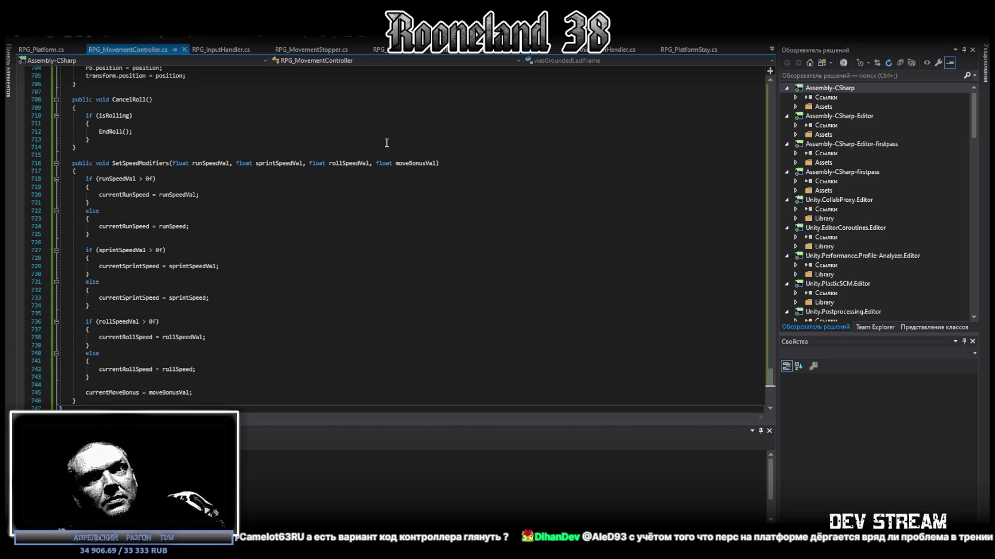
{"action": "left_click", "coordinate": [771, 50]}
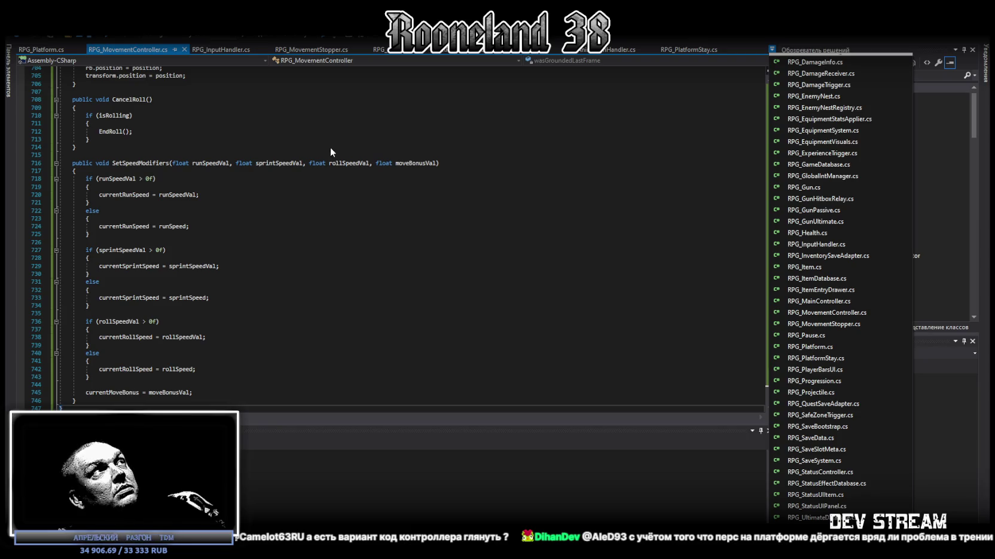
{"action": "left_click", "coordinate": [160, 50]}
{"action": "scroll", "coordinate": [136, 238], "scroll_direction": "down", "scroll_amount": 1}
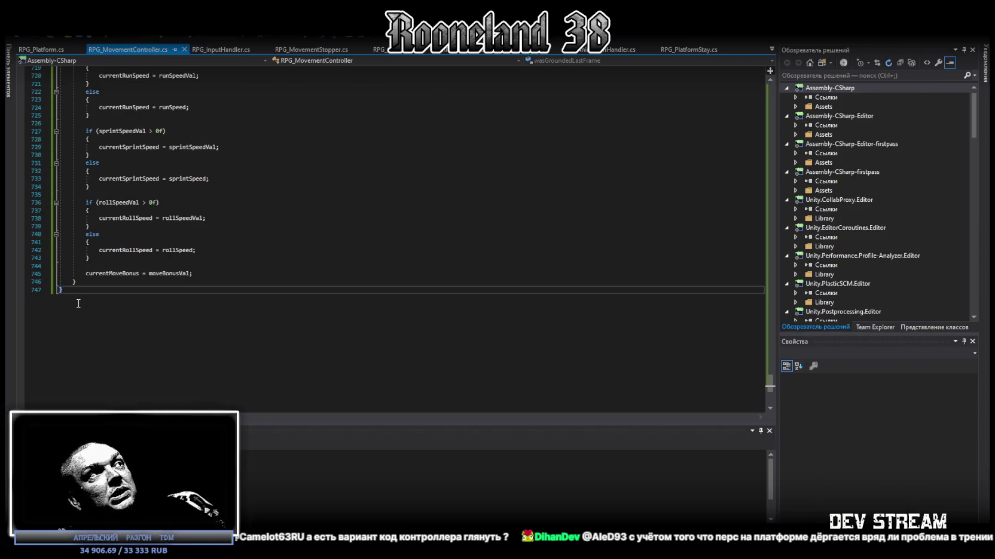
{"action": "left_click", "coordinate": [771, 49]}
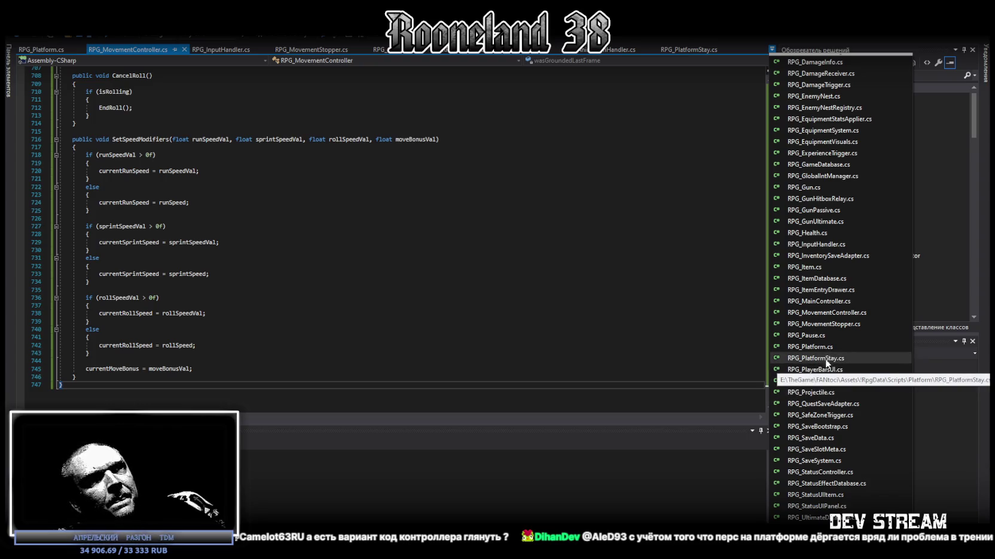
{"action": "left_click", "coordinate": [813, 347]}
Step: Look through the RPG_Platform.cs code using select-all and the in-file search
{"action": "key", "text": "ctrl+a"}
{"action": "left_click", "coordinate": [372, 358]}
{"action": "key", "text": "ctrl+f"}
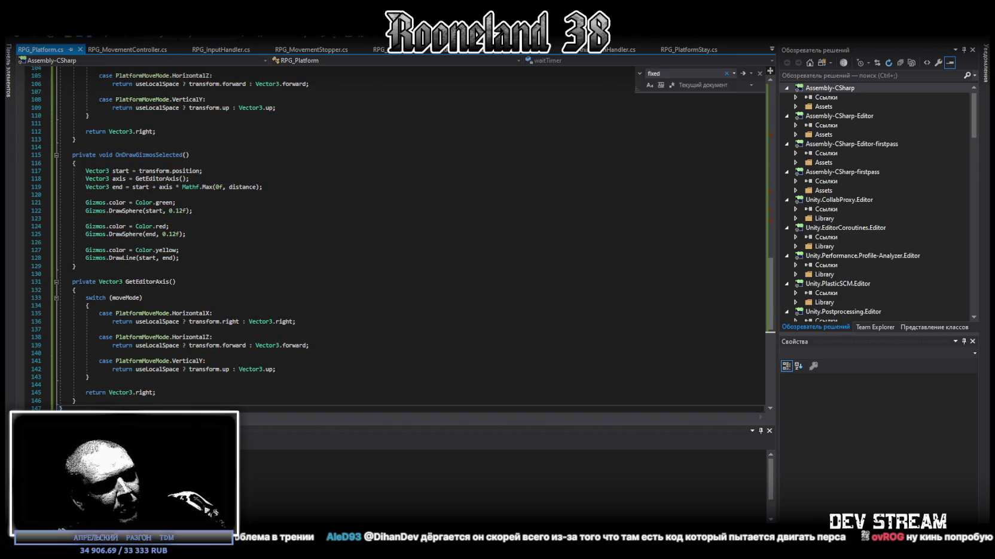
Step: Overwrite RPG_PlatformStay.cs with the updated code, save it, and return to Unity
{"action": "left_click", "coordinate": [772, 51]}
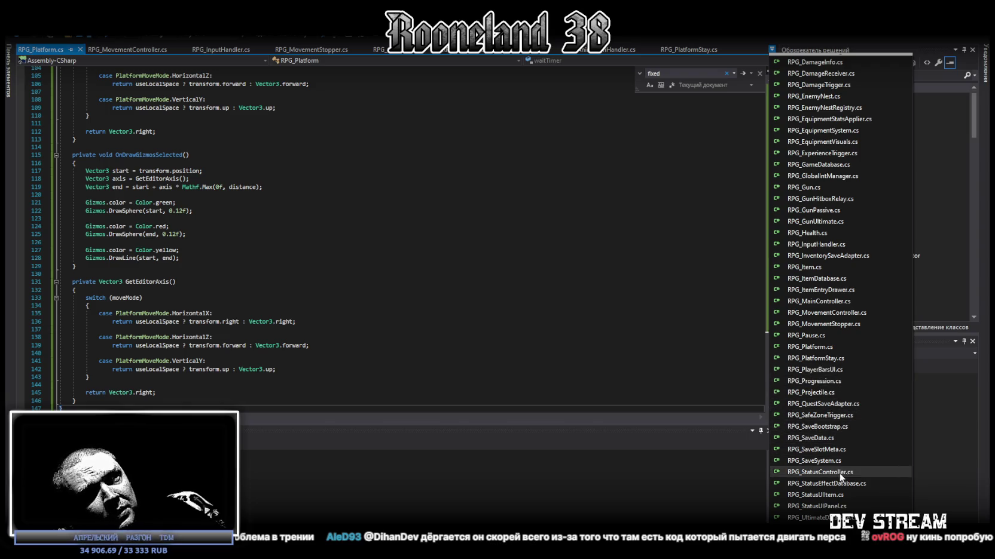
{"action": "left_click", "coordinate": [829, 359]}
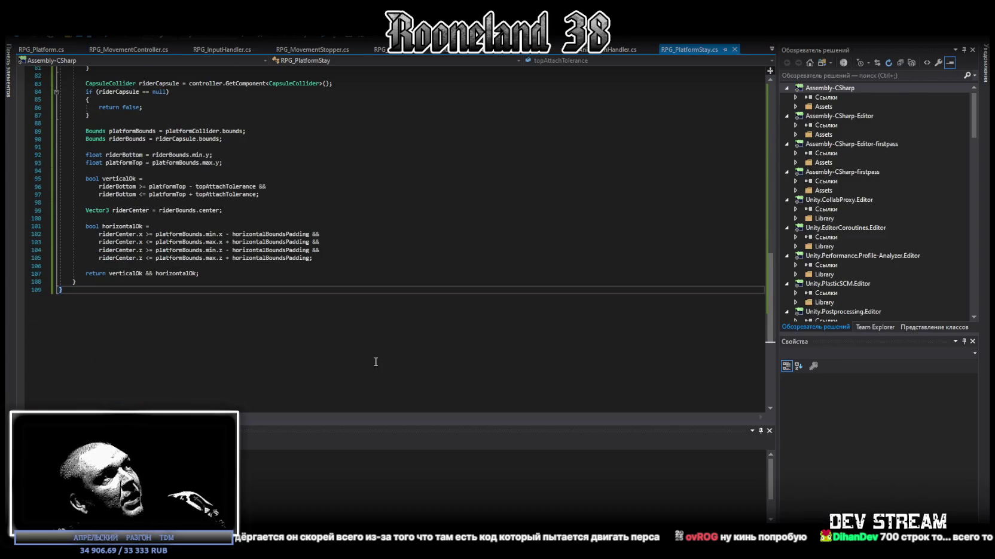
{"action": "key", "text": "ctrl+a"}
{"action": "key", "text": "ctrl+v"}
{"action": "key", "text": "ctrl+s"}
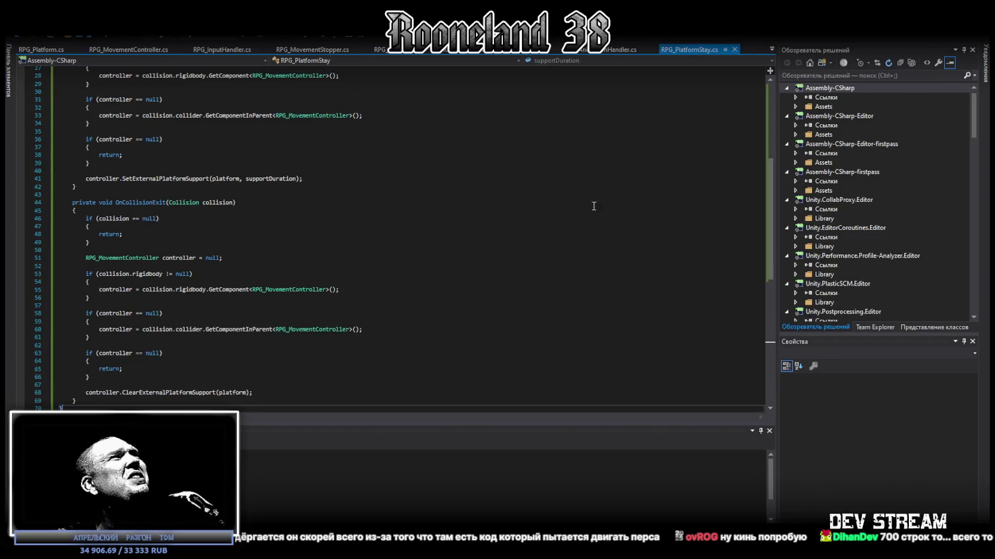
{"action": "key", "text": "alt+Tab"}
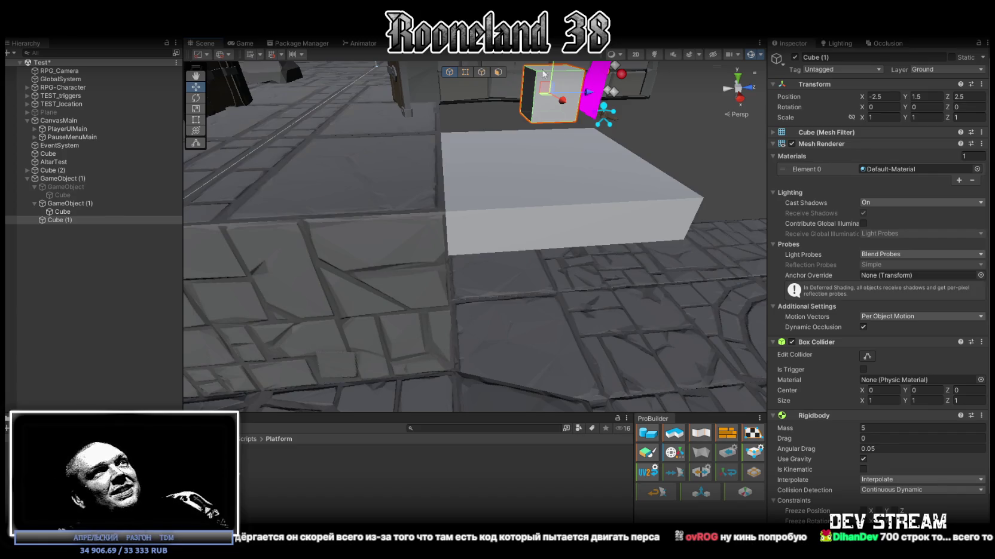
Step: Frame the cube, check the Console, and select GameObject (1) to review its platform settings
{"action": "key", "text": "f"}
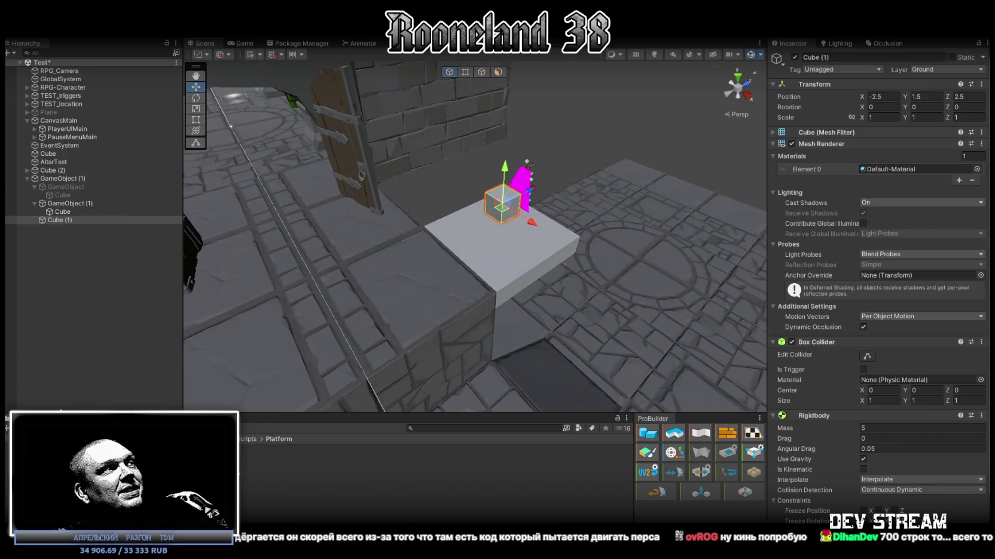
{"action": "key", "text": "ctrl+shift+c"}
{"action": "key", "text": "ctrl+5"}
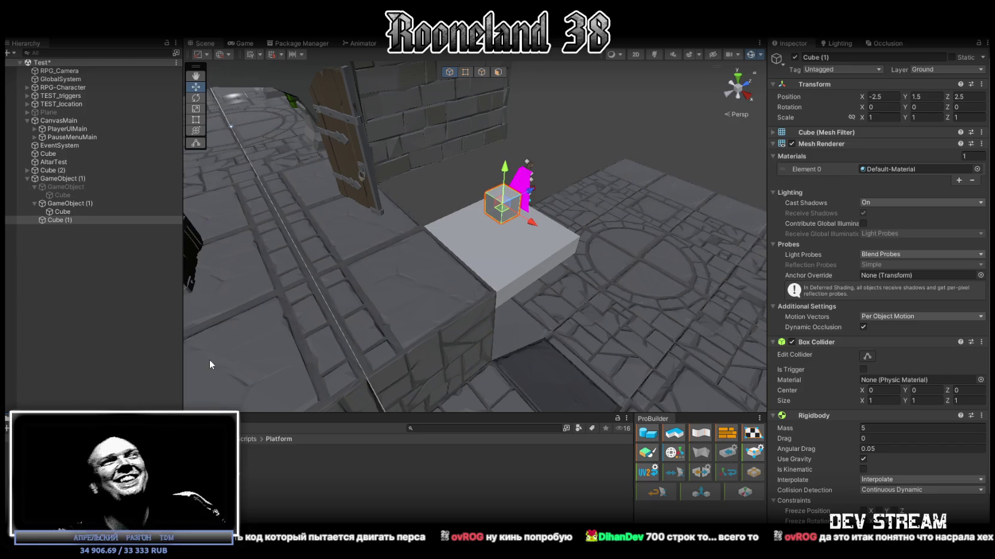
{"action": "left_click_drag", "start_coordinate": [296, 190], "coordinate": [419, 192]}
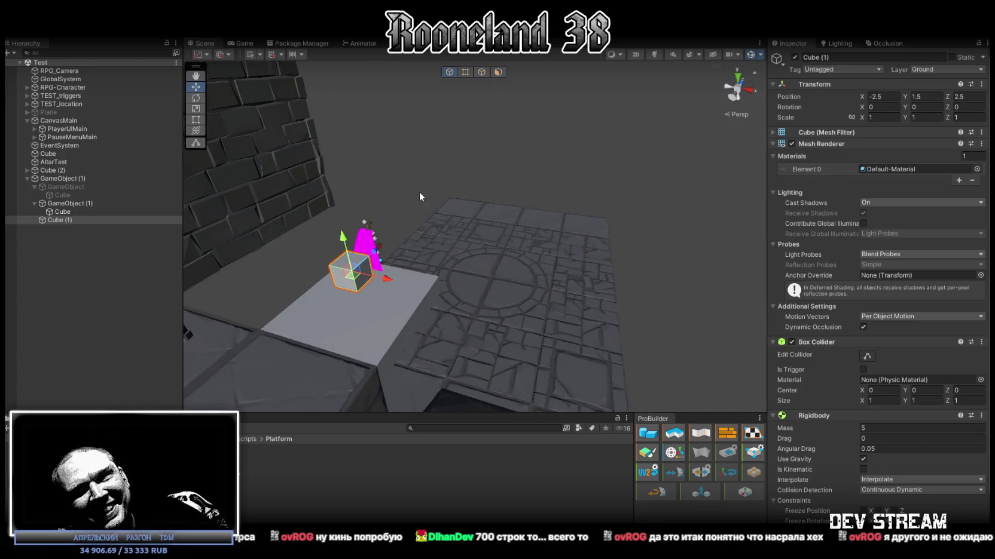
{"action": "left_click_drag", "start_coordinate": [416, 191], "coordinate": [536, 255]}
{"action": "scroll", "coordinate": [903, 349], "scroll_direction": "down", "scroll_amount": 3}
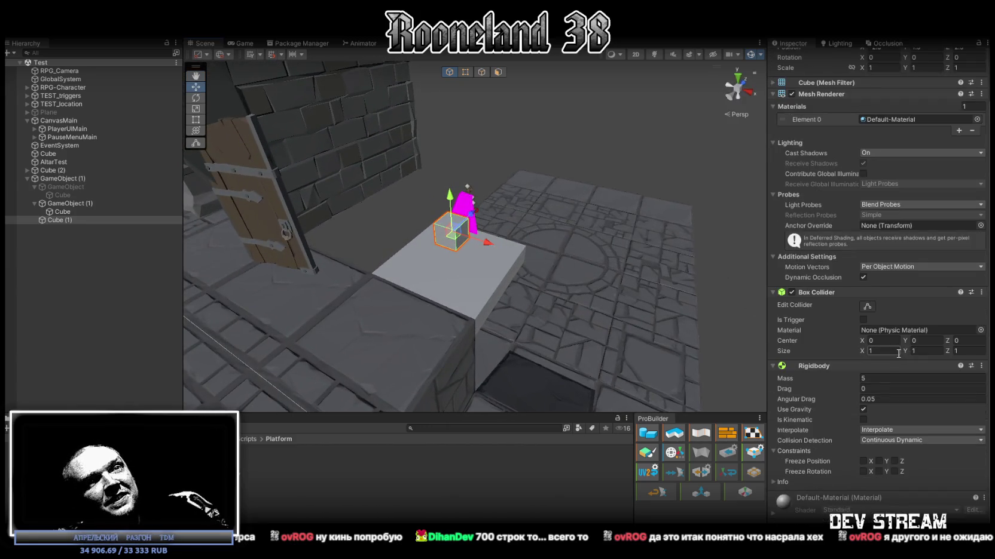
{"action": "left_click", "coordinate": [69, 203]}
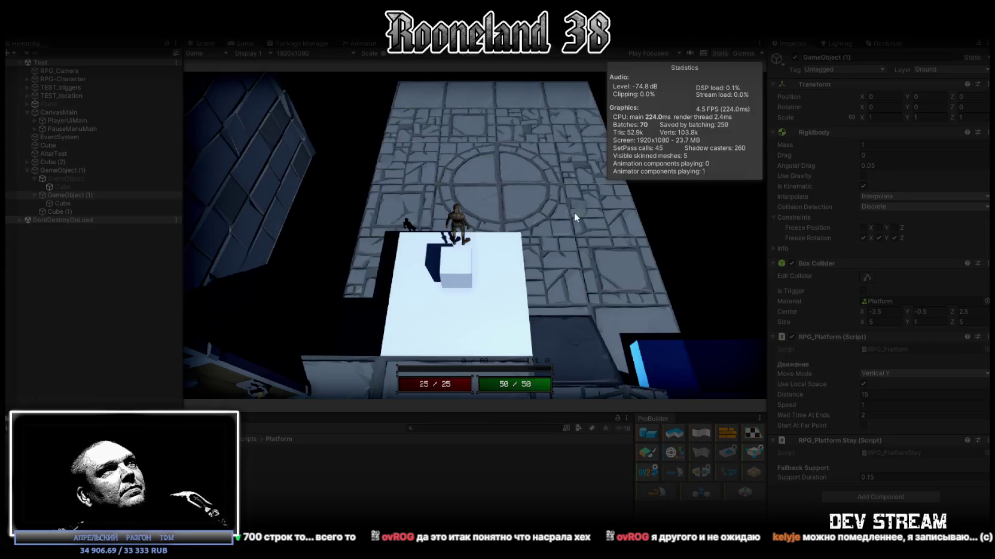
Step: Ride the platform in Play mode, change Speed to 5 then back to 1, and stop play
{"action": "key", "text": "d"}
{"action": "key", "text": "s"}
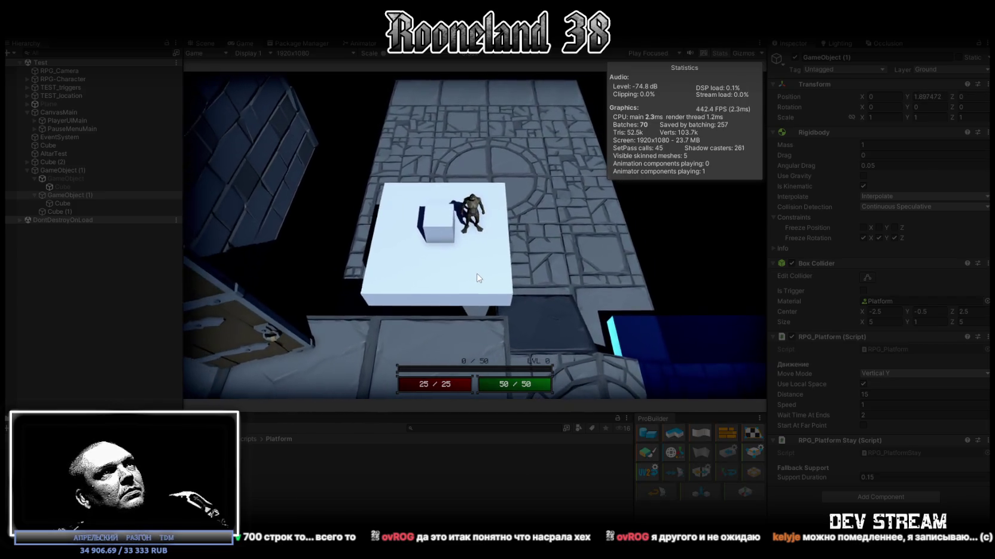
{"action": "double_click", "coordinate": [884, 405]}
{"action": "type", "text": "5"}
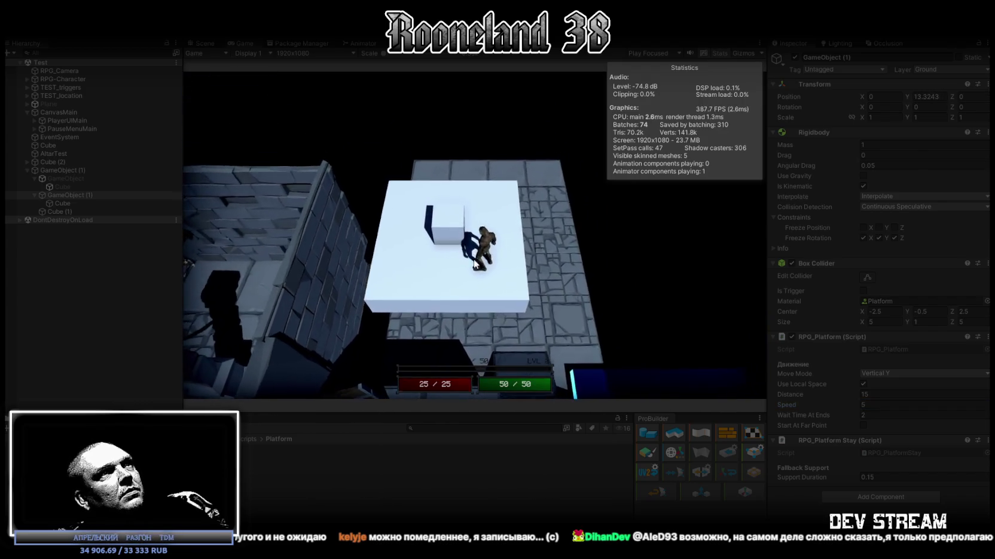
{"action": "left_click", "coordinate": [536, 279]}
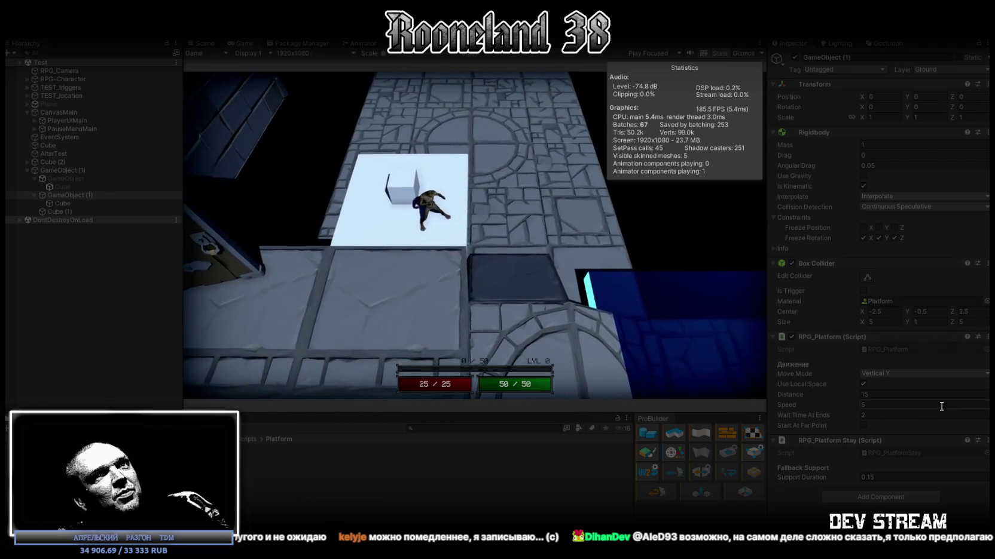
{"action": "left_click", "coordinate": [889, 404]}
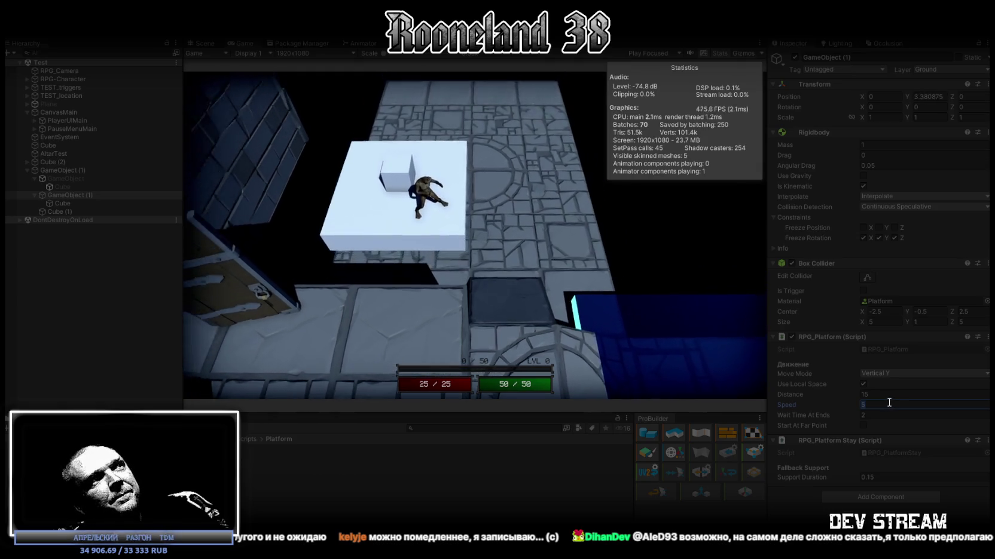
{"action": "type", "text": "1"}
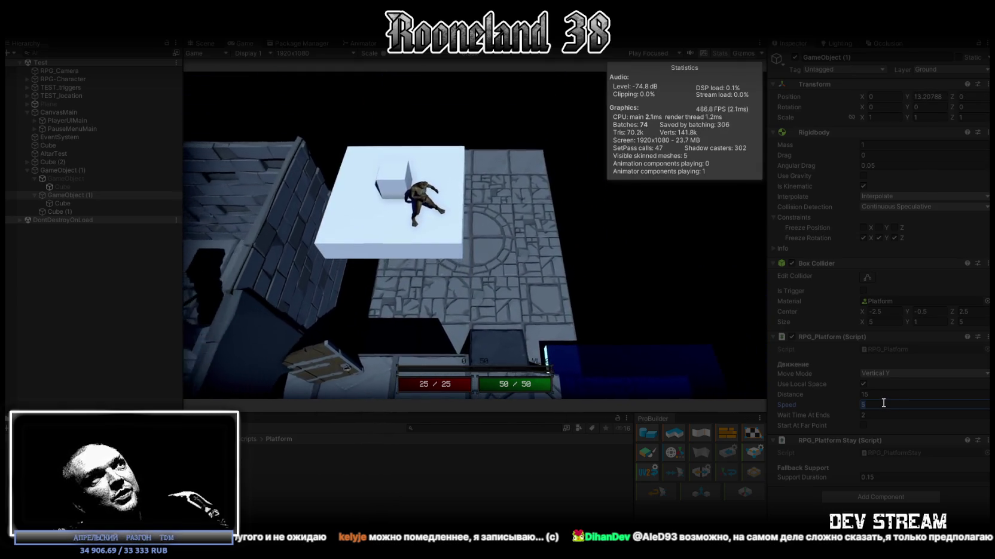
{"action": "left_click", "coordinate": [558, 247]}
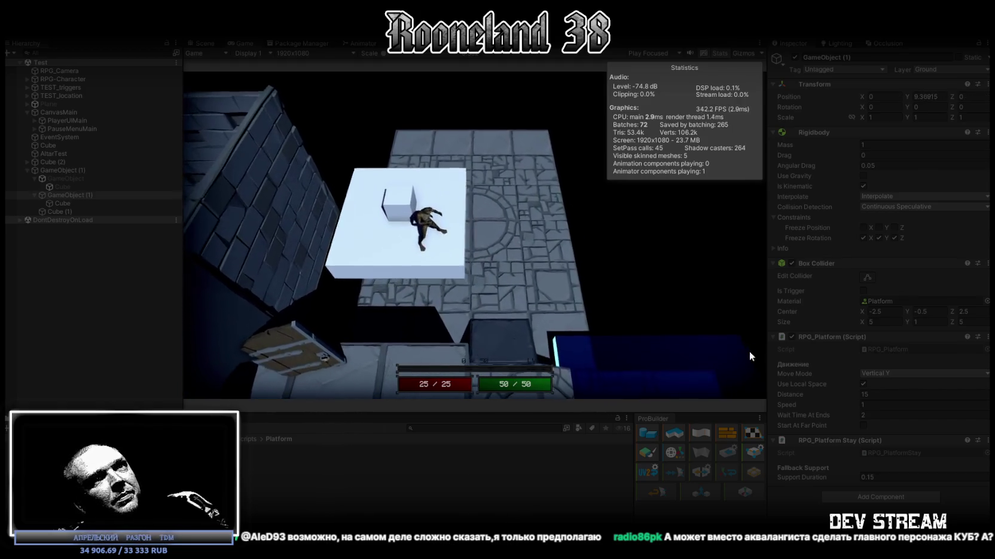
{"action": "key", "text": "ctrl+p"}
Step: Set the platform's Move Mode to Horizontal Z, start Play mode and maximize the Game view
{"action": "left_click", "coordinate": [898, 373]}
{"action": "left_click", "coordinate": [894, 396]}
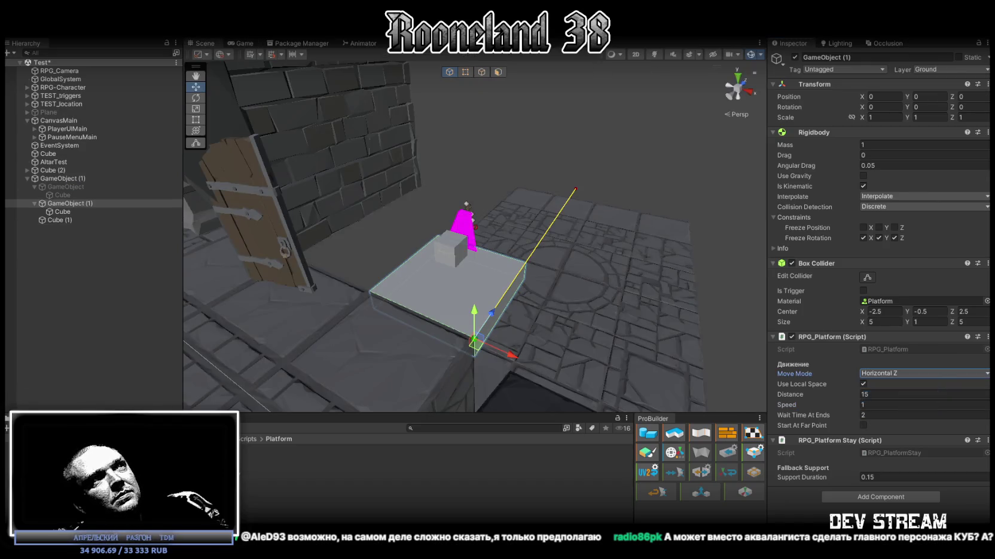
{"action": "key", "text": "ctrl+p"}
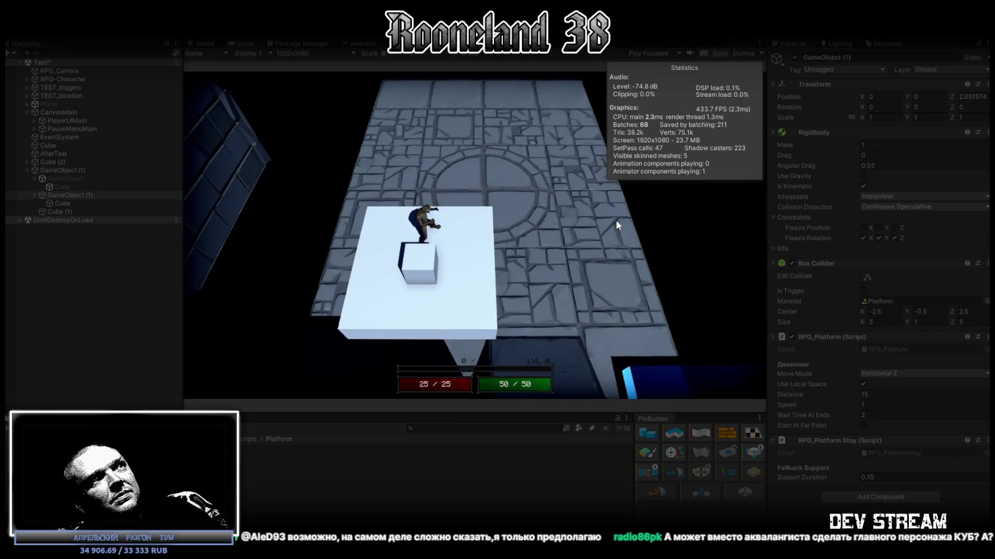
{"action": "double_click", "coordinate": [244, 43]}
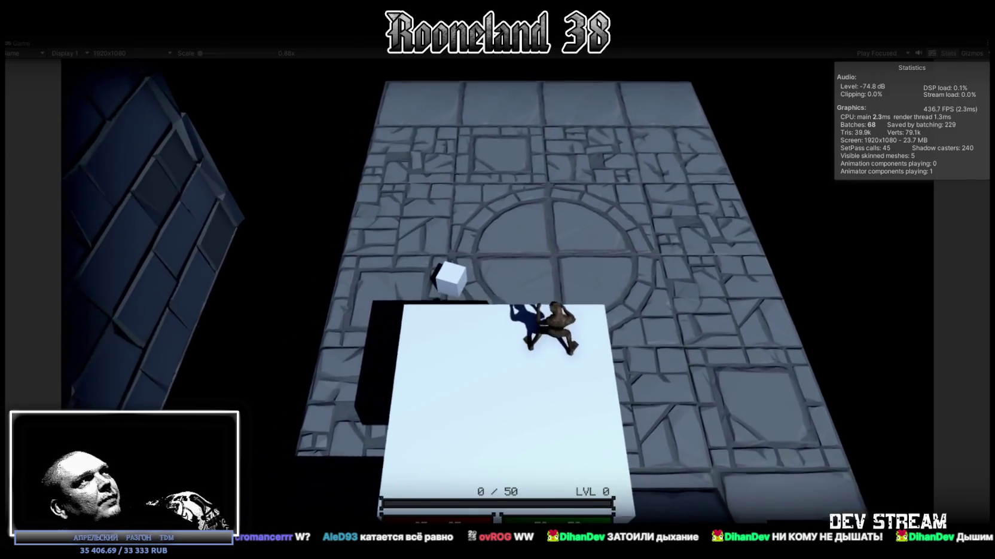
Step: Un-maximize the Game view with Shift+Space so the Hierarchy and Inspector are visible again
{"action": "key", "text": "shift+space"}
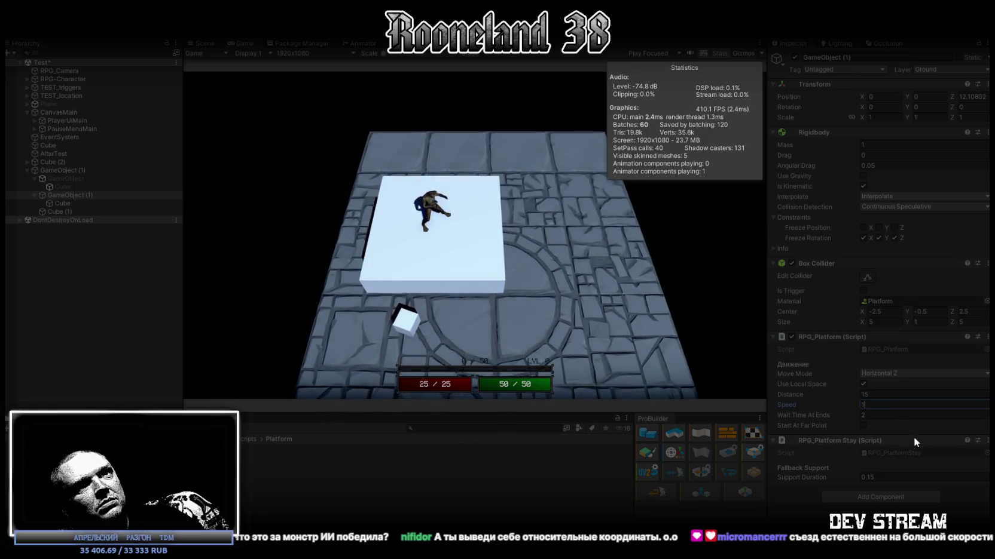
Step: Set the platform's Speed to 5 and Support Duration to 0.5, then frame it in the Scene view
{"action": "left_click", "coordinate": [861, 477]}
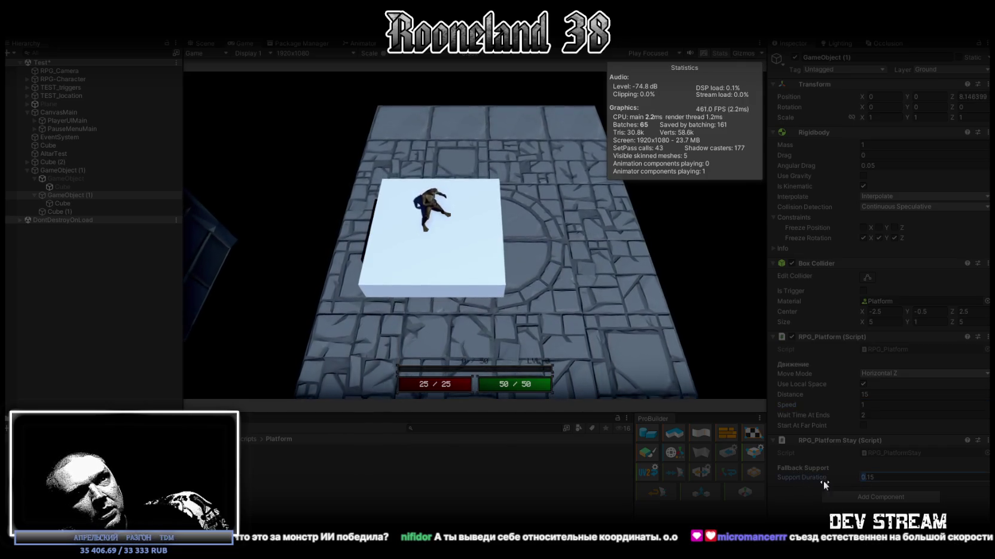
{"action": "double_click", "coordinate": [869, 476]}
{"action": "type", "text": "0.01"}
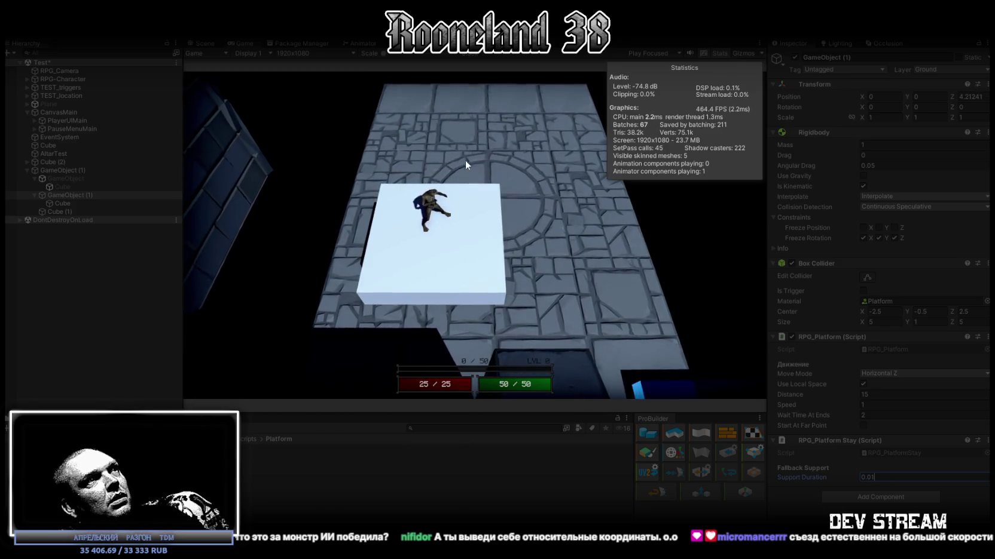
{"action": "left_click", "coordinate": [875, 405]}
{"action": "type", "text": "5"}
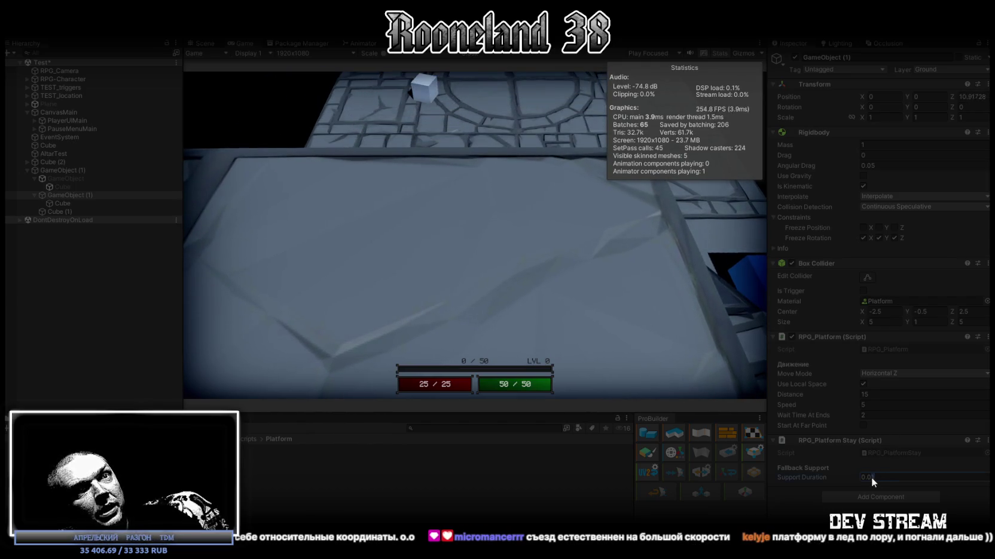
{"action": "type", "text": "05"}
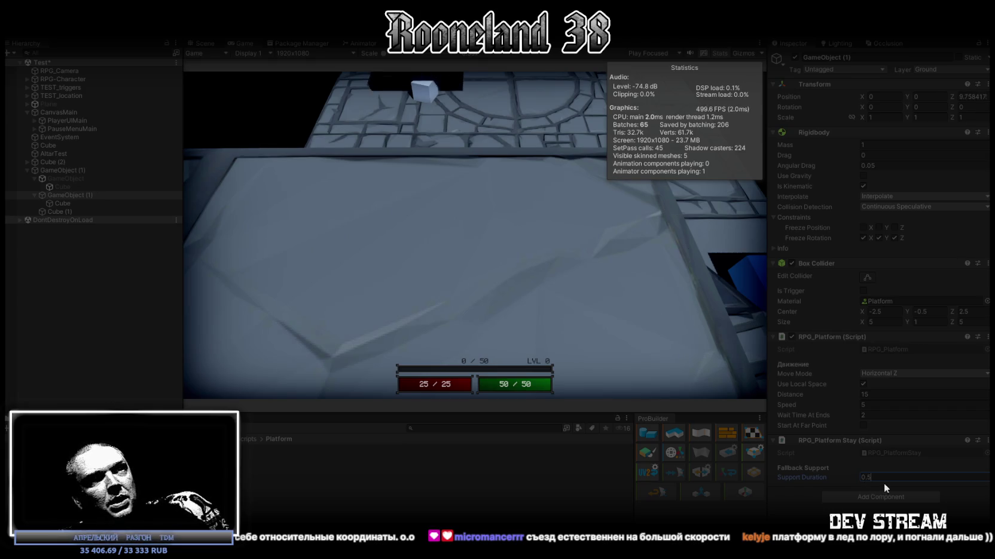
{"action": "left_click", "coordinate": [565, 203]}
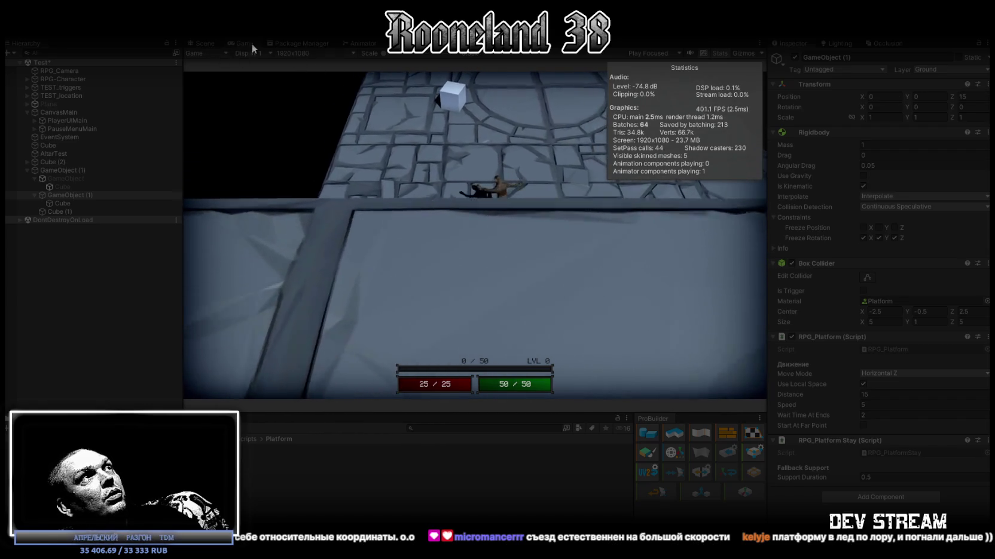
{"action": "left_click", "coordinate": [203, 43]}
{"action": "key", "text": "f"}
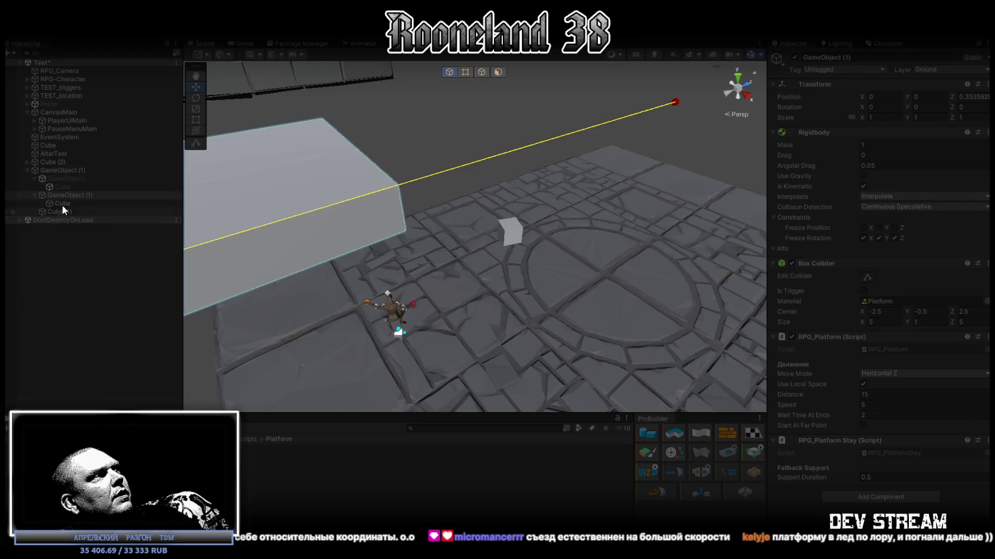
Step: On RPG-Character, set RPG_Movement Controller Platform Detach Grace Time to 1.15 during the running game
{"action": "left_click", "coordinate": [85, 80]}
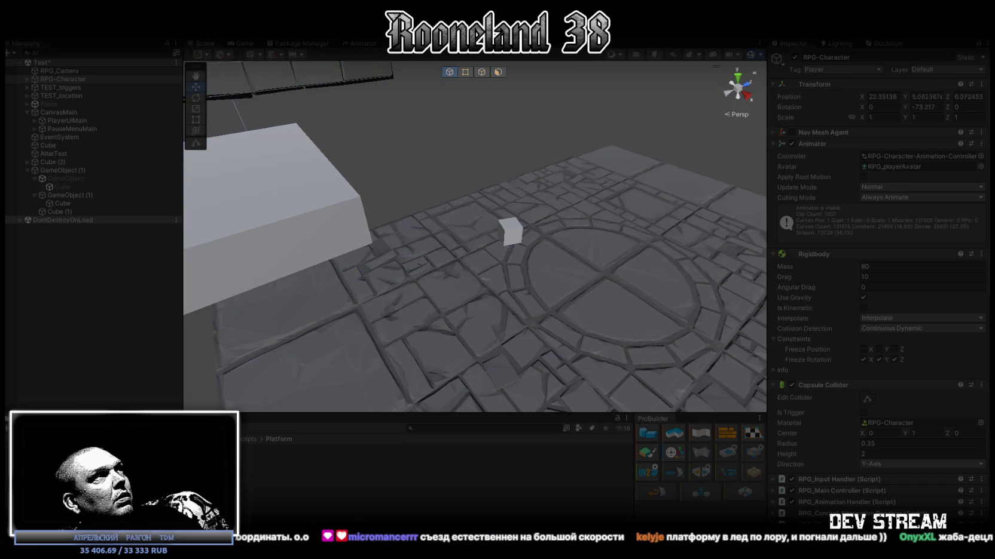
{"action": "left_click", "coordinate": [251, 42]}
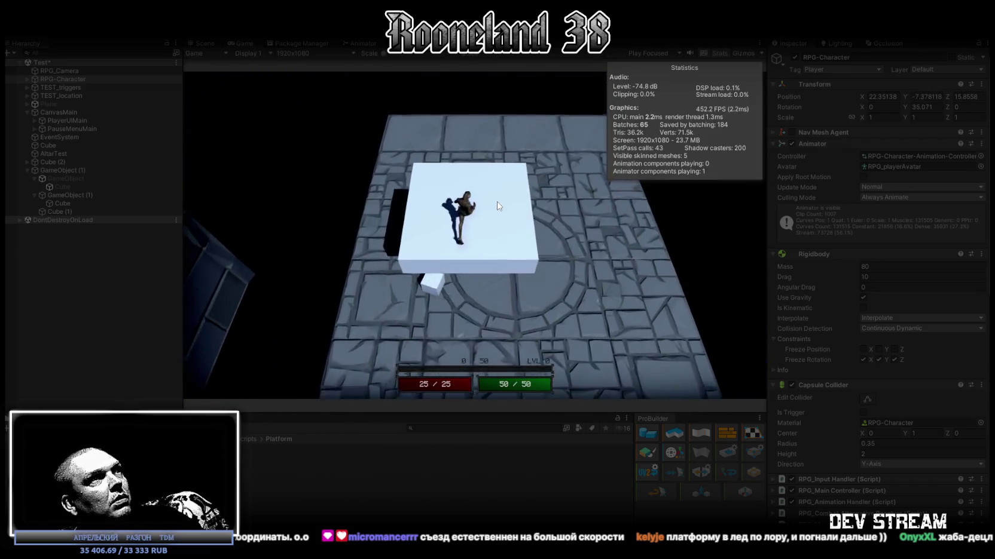
{"action": "scroll", "coordinate": [892, 419], "scroll_direction": "down", "scroll_amount": 10}
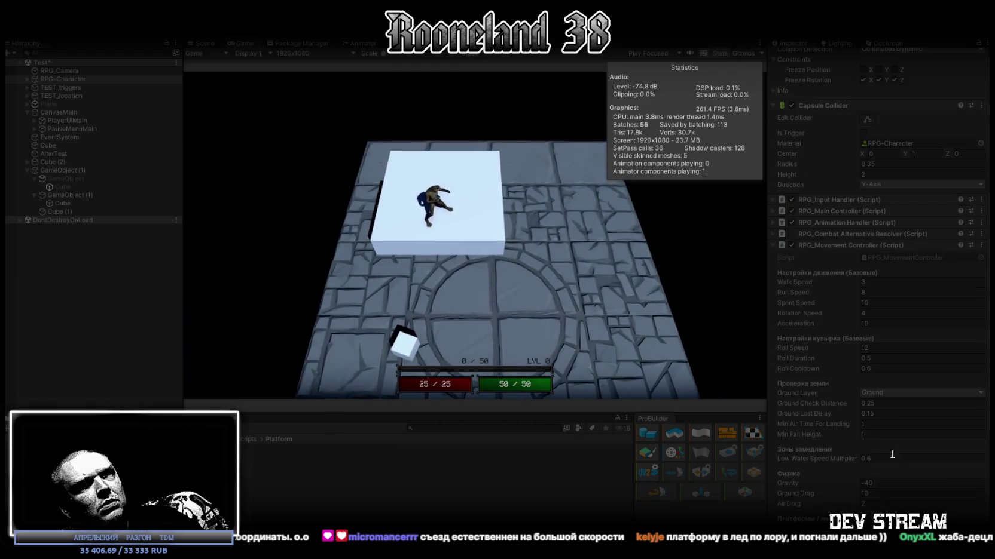
{"action": "scroll", "coordinate": [897, 463], "scroll_direction": "down", "scroll_amount": 3}
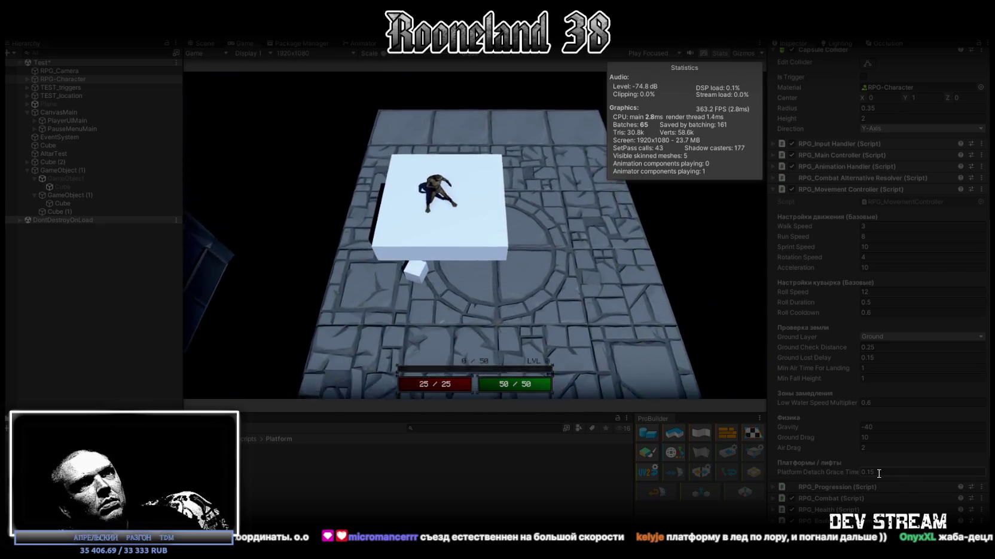
{"action": "left_click", "coordinate": [865, 472]}
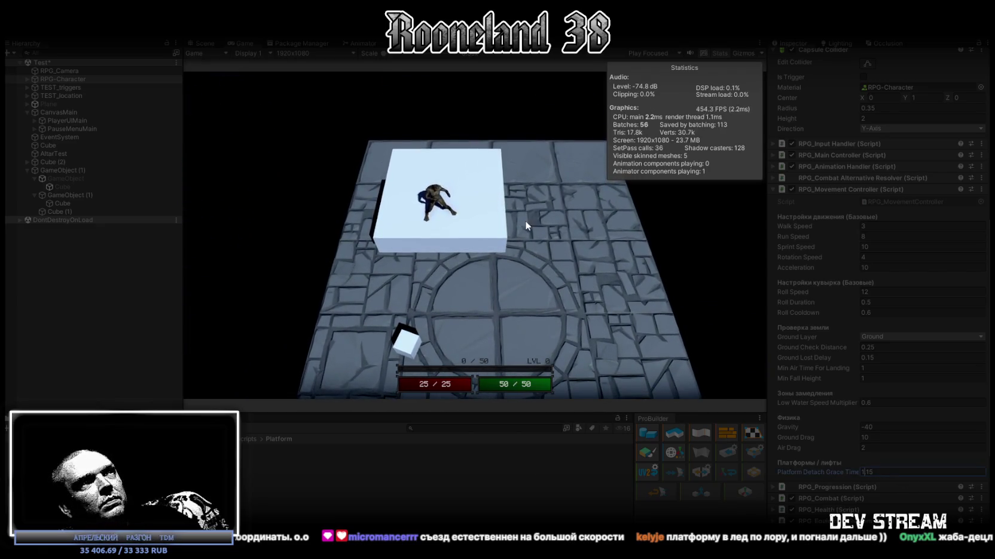
{"action": "left_click", "coordinate": [518, 235]}
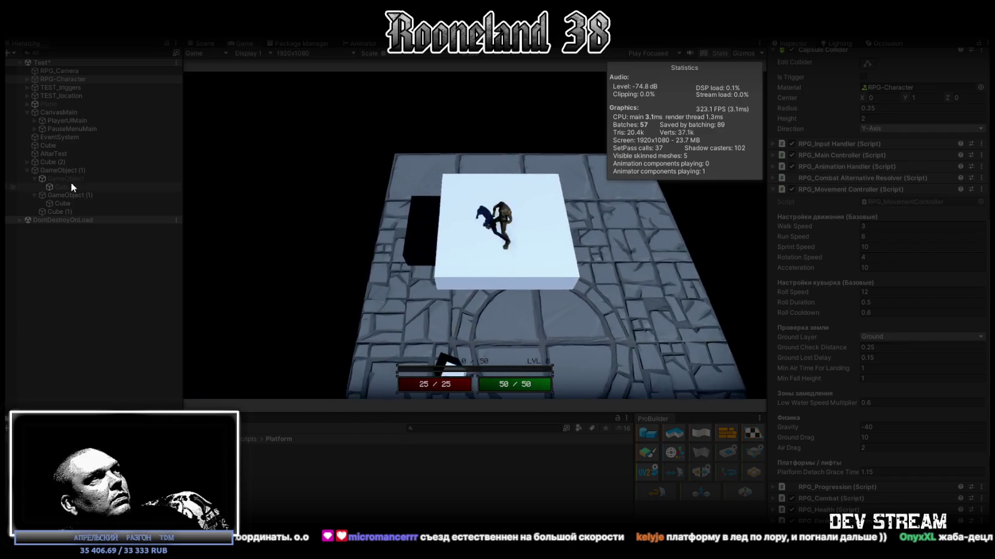
Step: On GameObject (1), set Support Duration to 0.1 and Speed to 1, then maximize the Game view
{"action": "left_click", "coordinate": [66, 195]}
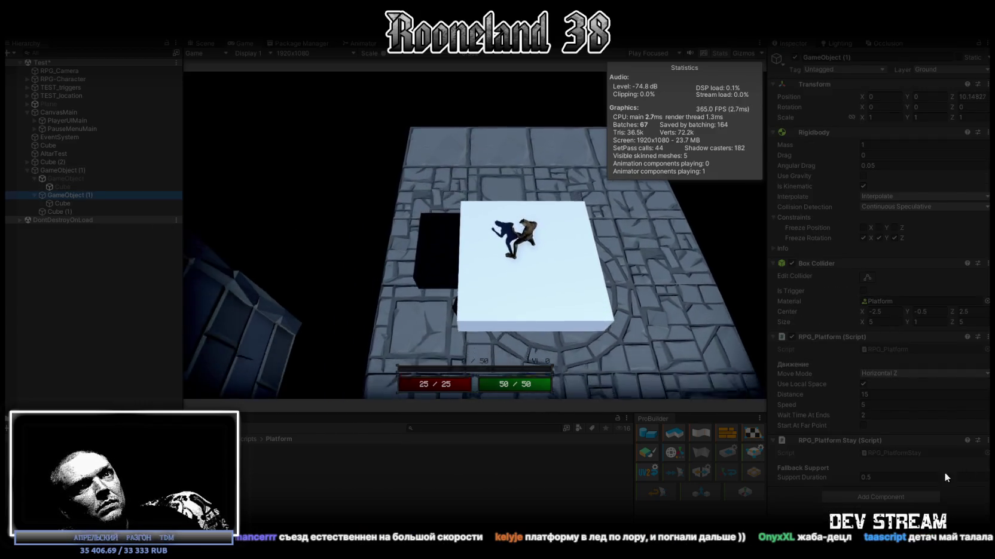
{"action": "left_click", "coordinate": [780, 476]}
{"action": "type", "text": "5"}
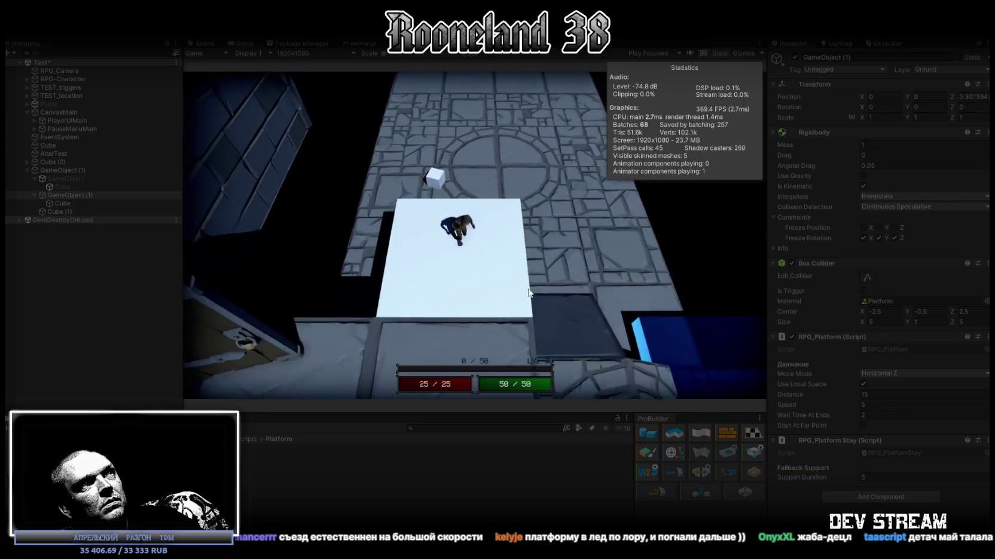
{"action": "left_click", "coordinate": [519, 281]}
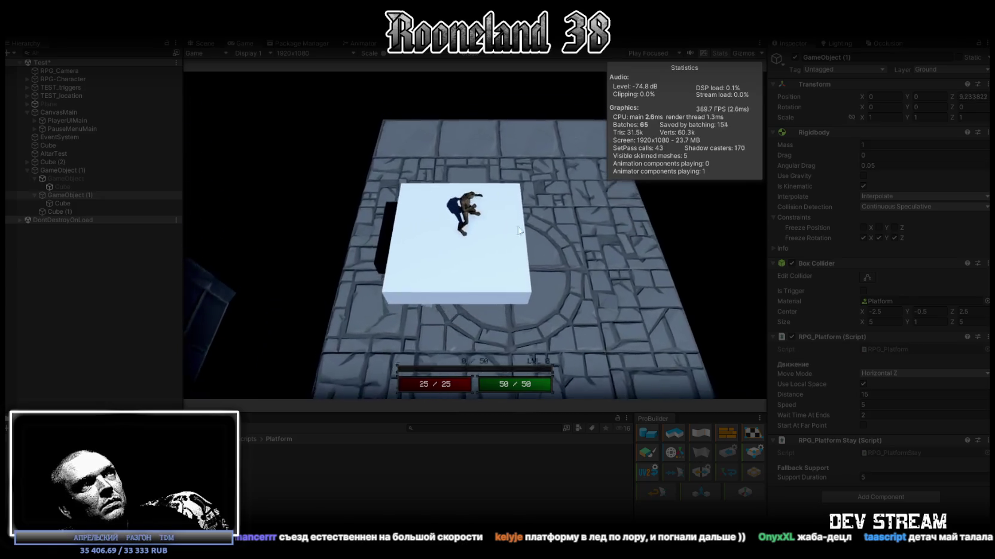
{"action": "left_click", "coordinate": [876, 476]}
{"action": "double_click", "coordinate": [877, 476]}
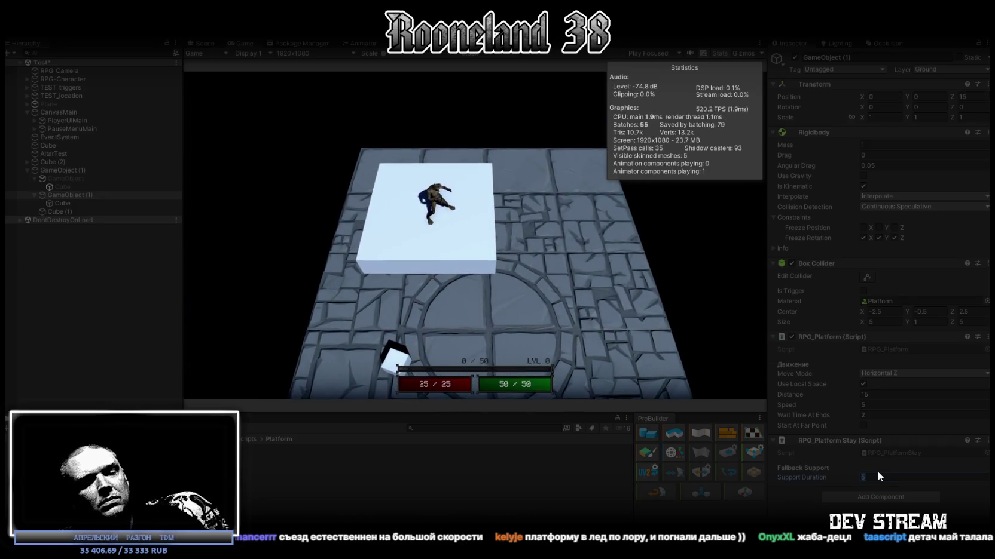
{"action": "key", "text": "BackSpace"}
{"action": "type", "text": "0.1"}
{"action": "key", "text": "Return"}
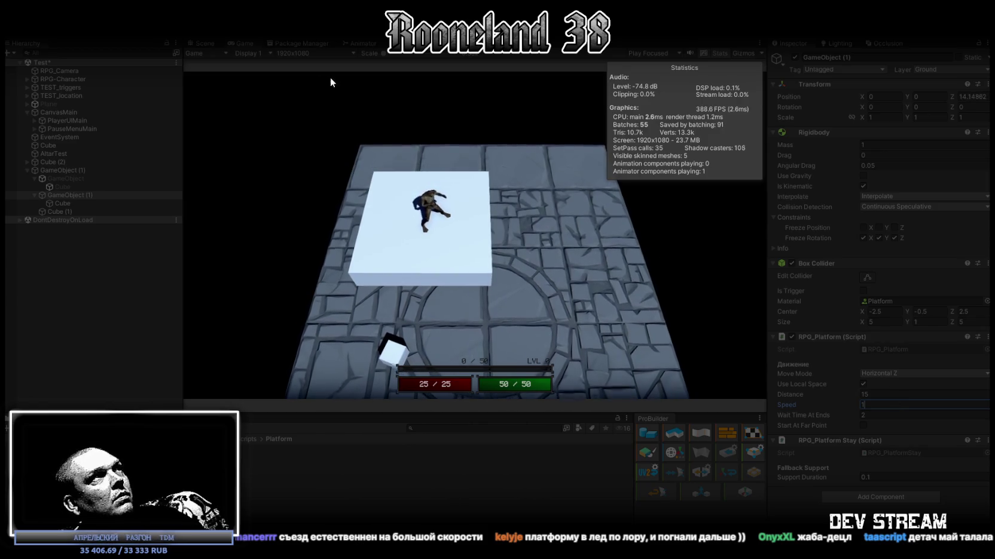
{"action": "double_click", "coordinate": [244, 41]}
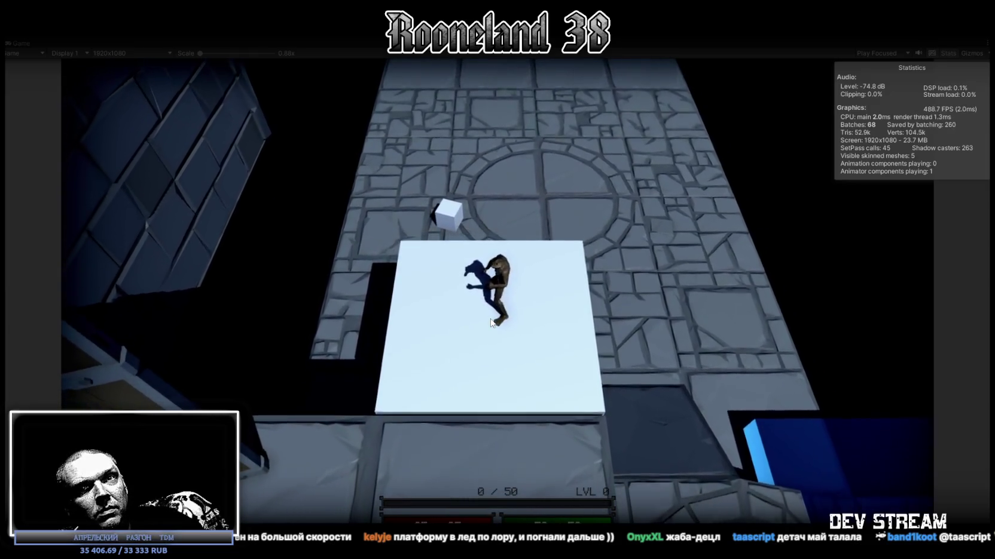
Step: Walk the character off the pale platform and around the floor
{"action": "left_click", "coordinate": [491, 322]}
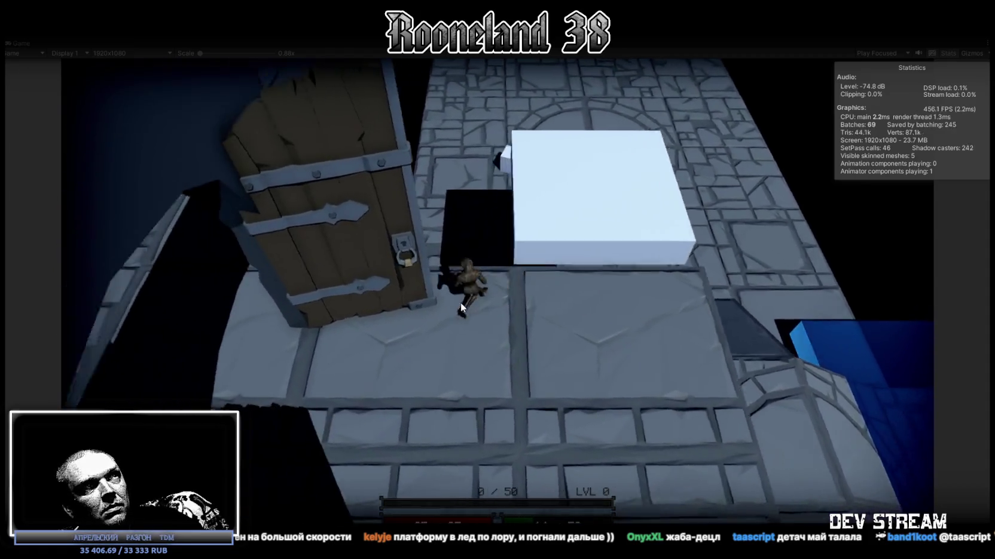
{"action": "left_click", "coordinate": [460, 302]}
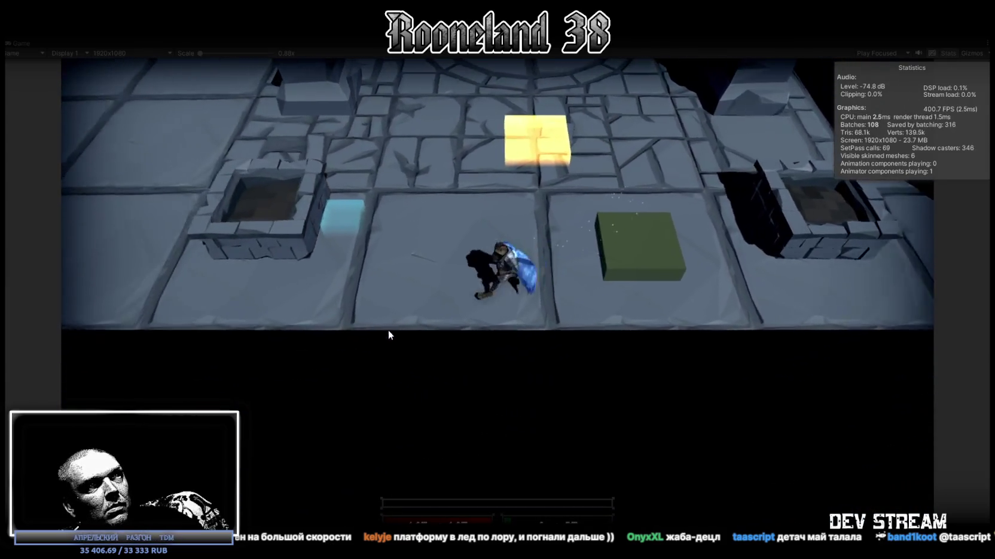
{"action": "left_click", "coordinate": [298, 300]}
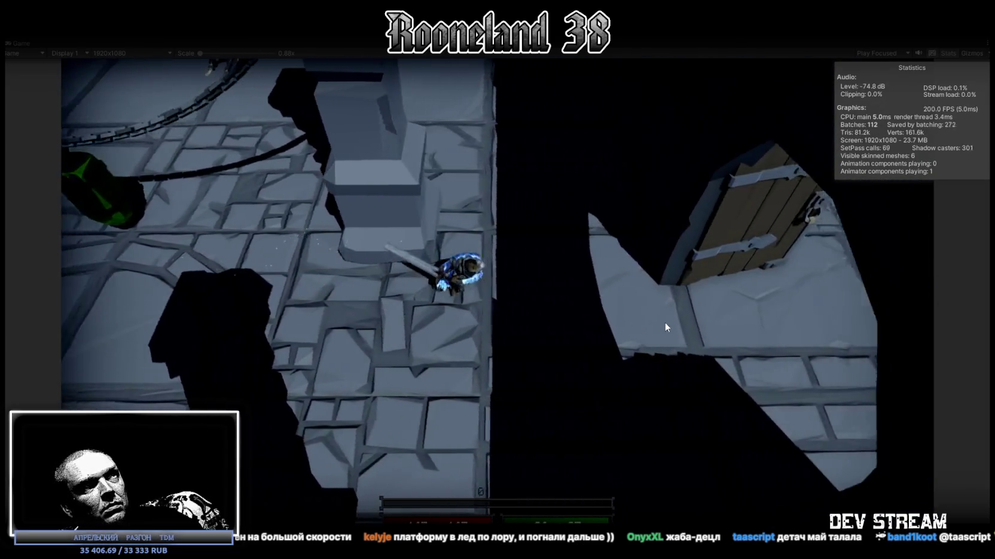
{"action": "key", "text": "d"}
{"action": "key", "text": "w"}
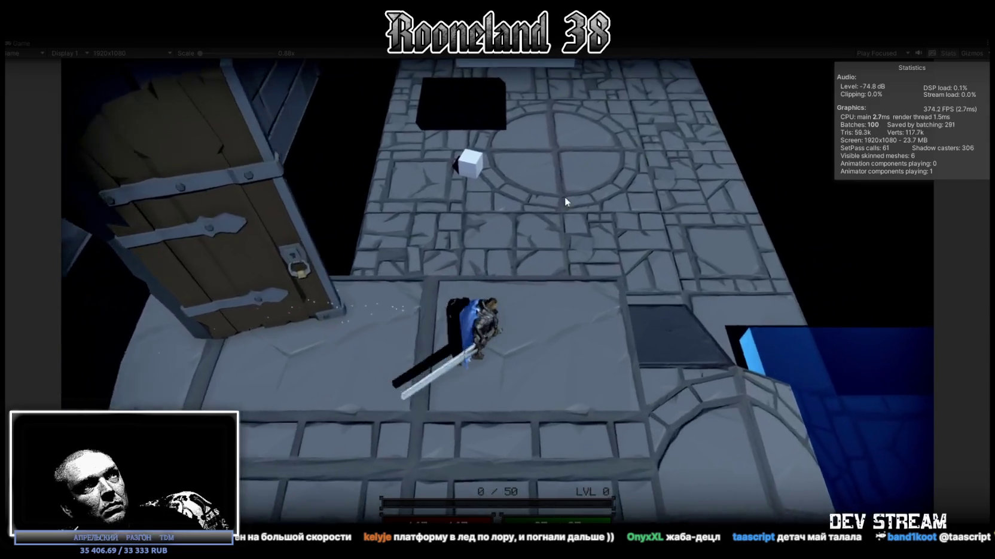
{"action": "key", "text": "a"}
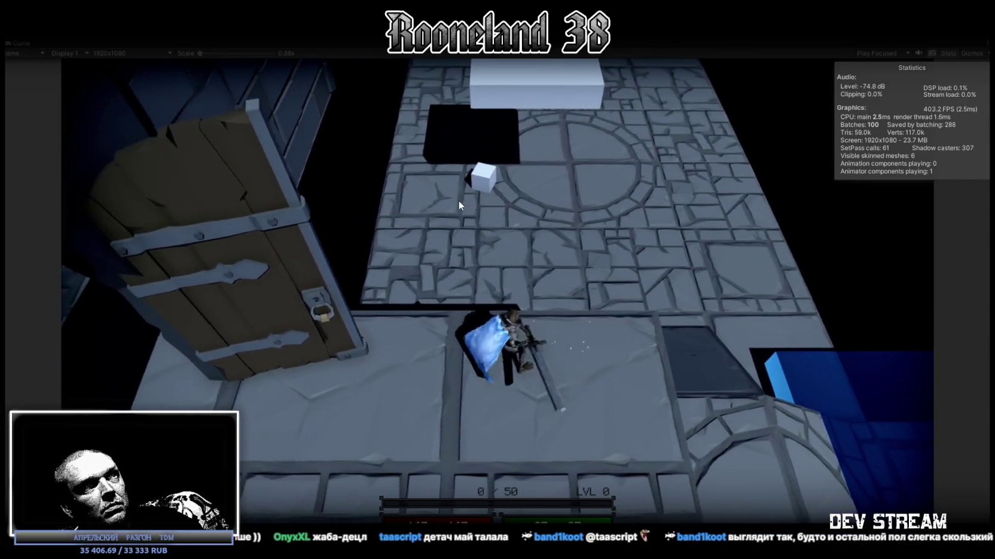
{"action": "key", "text": "s"}
Step: Walk the character back toward the moving white platform, then restore the full editor layout
{"action": "key", "text": "d"}
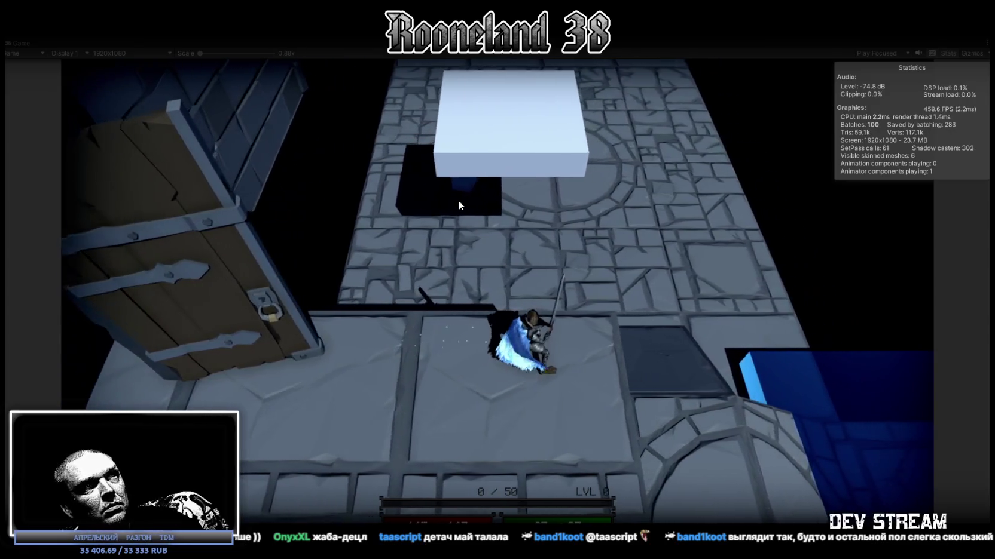
{"action": "key", "text": "w"}
{"action": "key", "text": "a"}
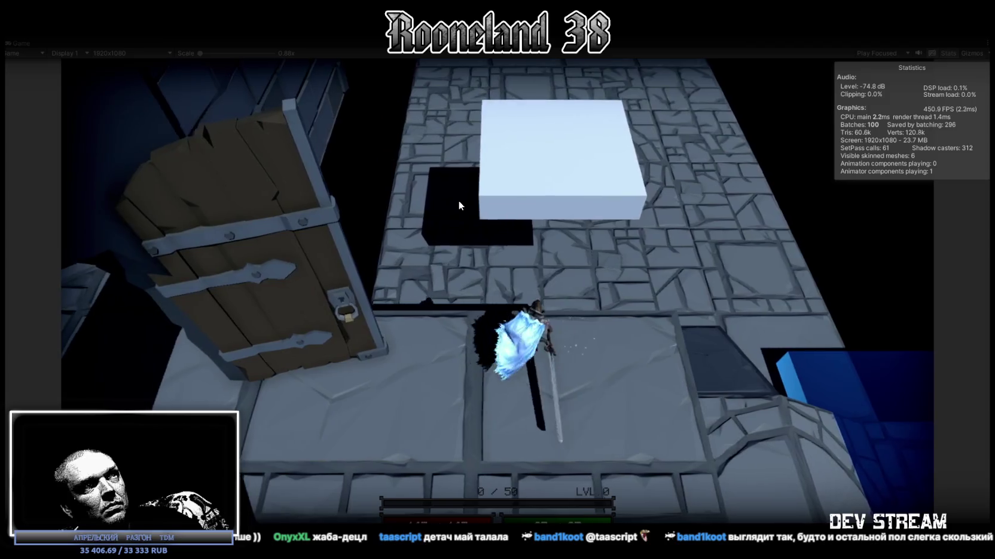
{"action": "key", "text": "d"}
{"action": "key", "text": "w"}
{"action": "key", "text": "w"}
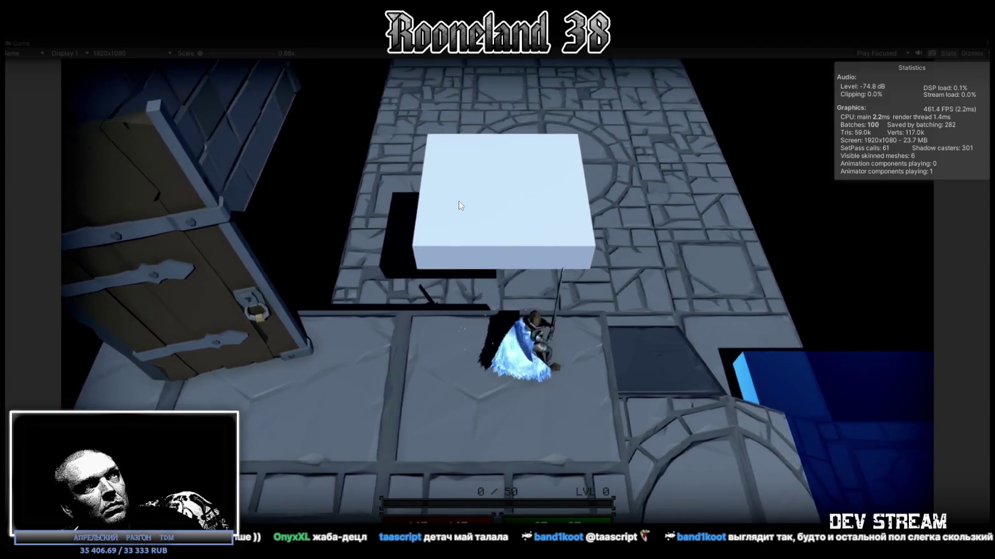
{"action": "key", "text": "w"}
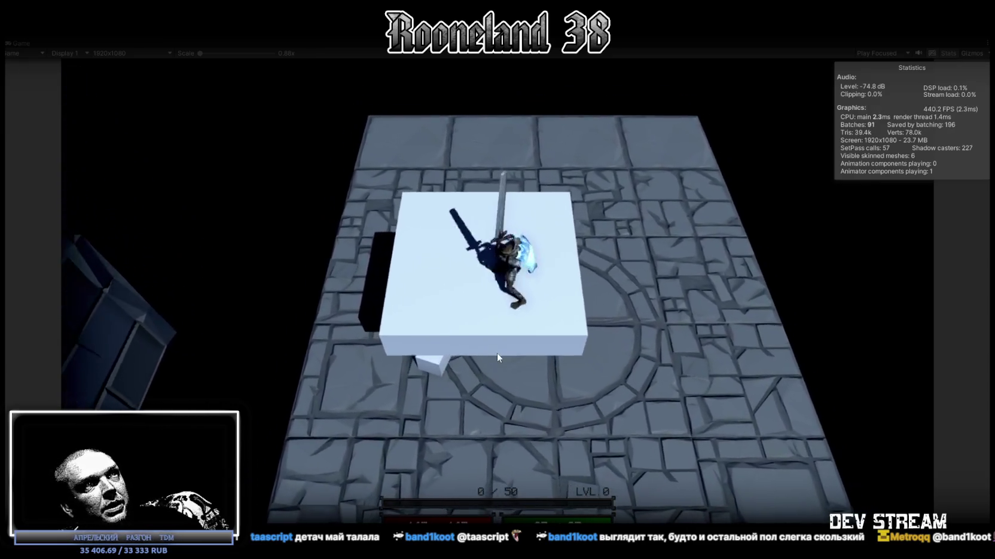
{"action": "double_click", "coordinate": [16, 45]}
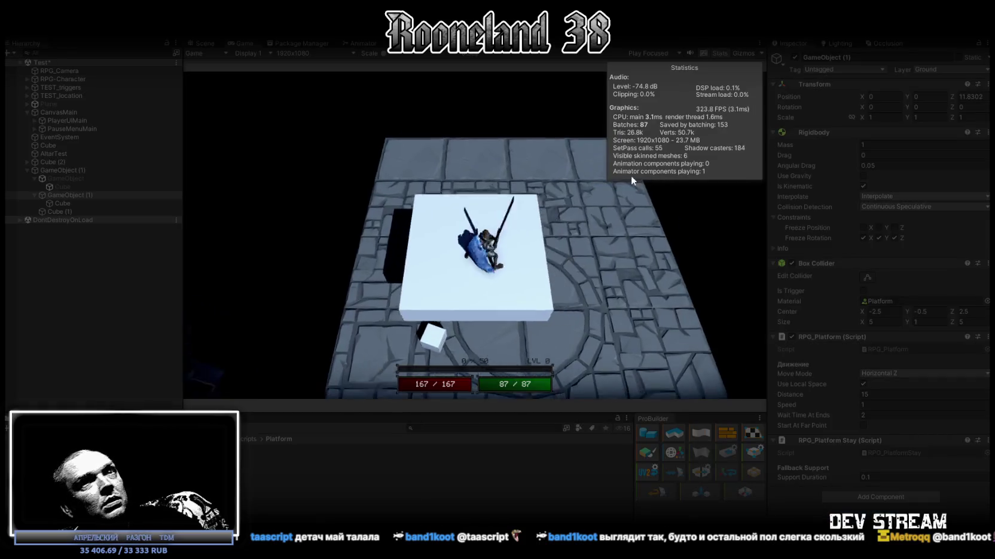
Step: Set RPG-Character's movement controller Acceleration to 24 and maximize the Game view
{"action": "left_click", "coordinate": [60, 79]}
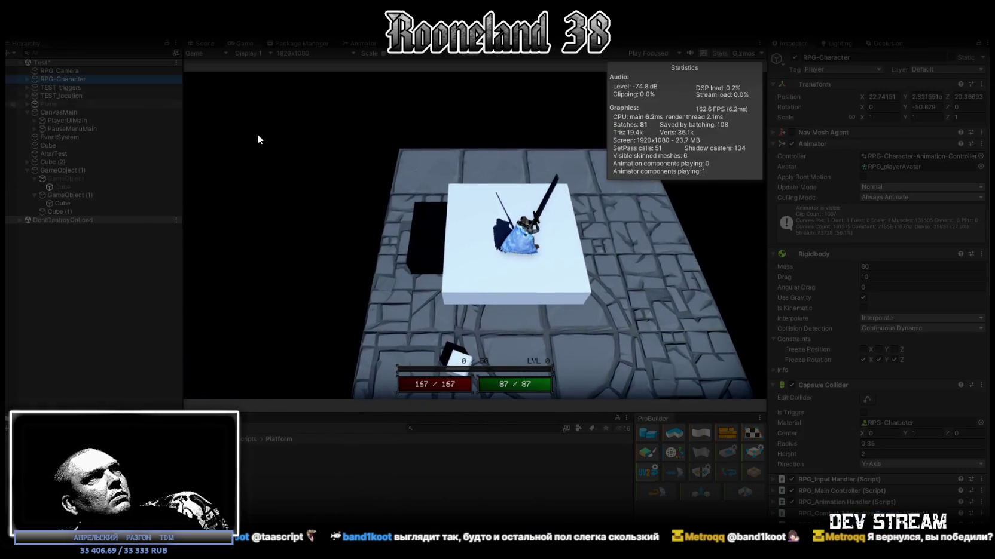
{"action": "scroll", "coordinate": [926, 466], "scroll_direction": "down", "scroll_amount": 5}
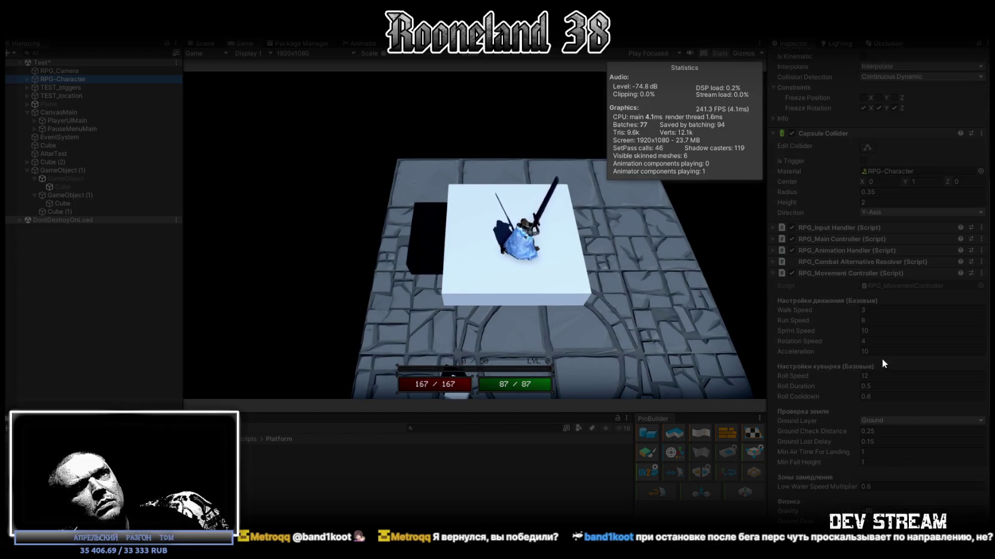
{"action": "type", "text": "24"}
{"action": "key", "text": "Return"}
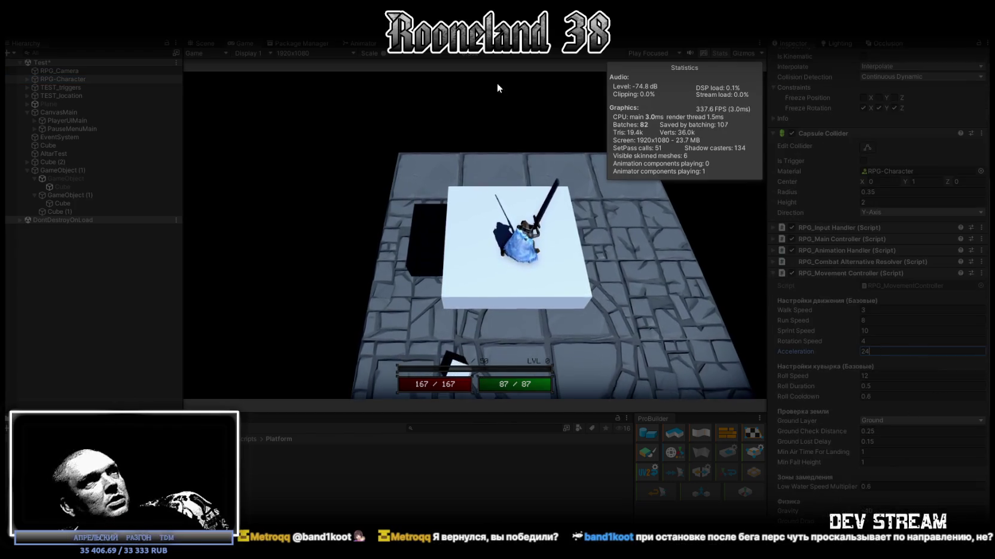
{"action": "double_click", "coordinate": [240, 44]}
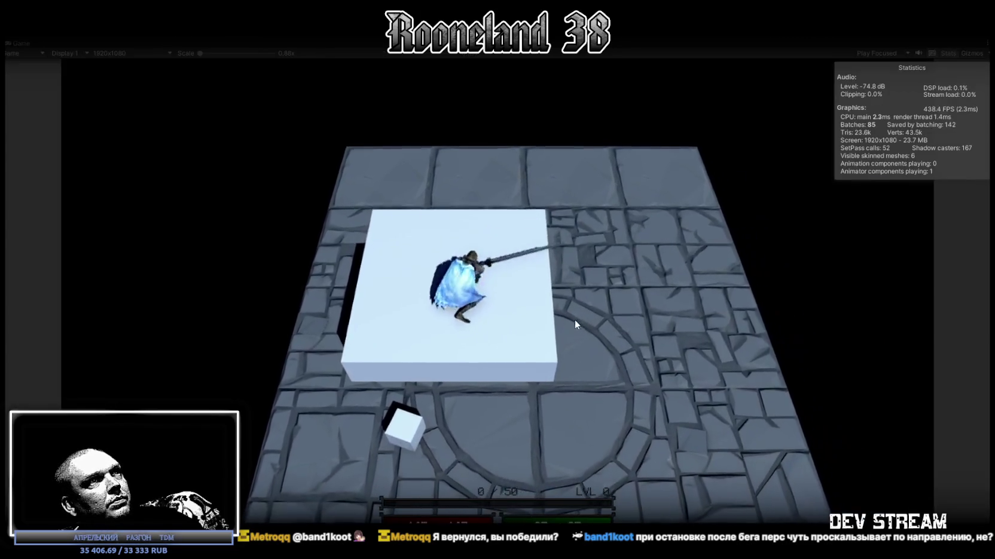
Step: Walk the character around and off the platform, swinging the sword, toward the door
{"action": "key", "text": "s"}
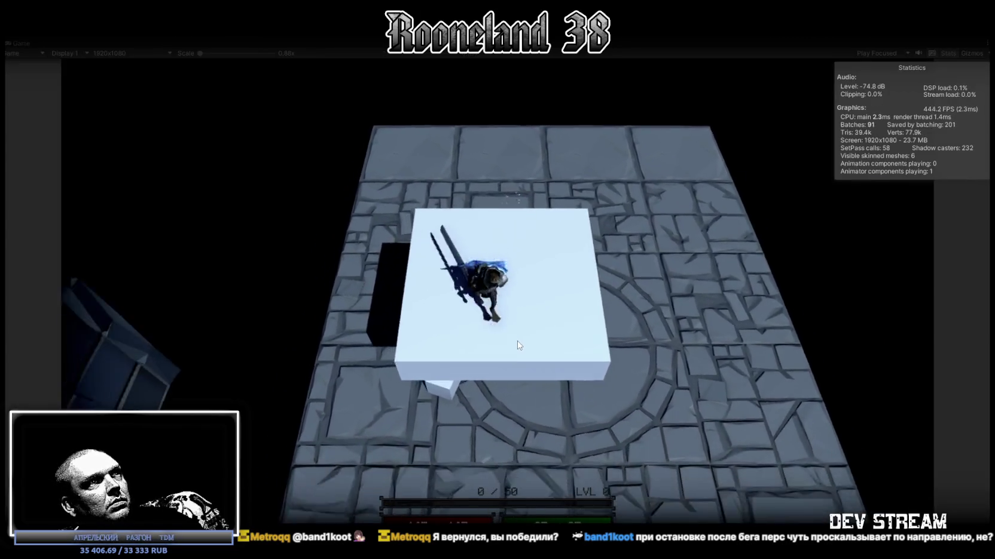
{"action": "key", "text": "w"}
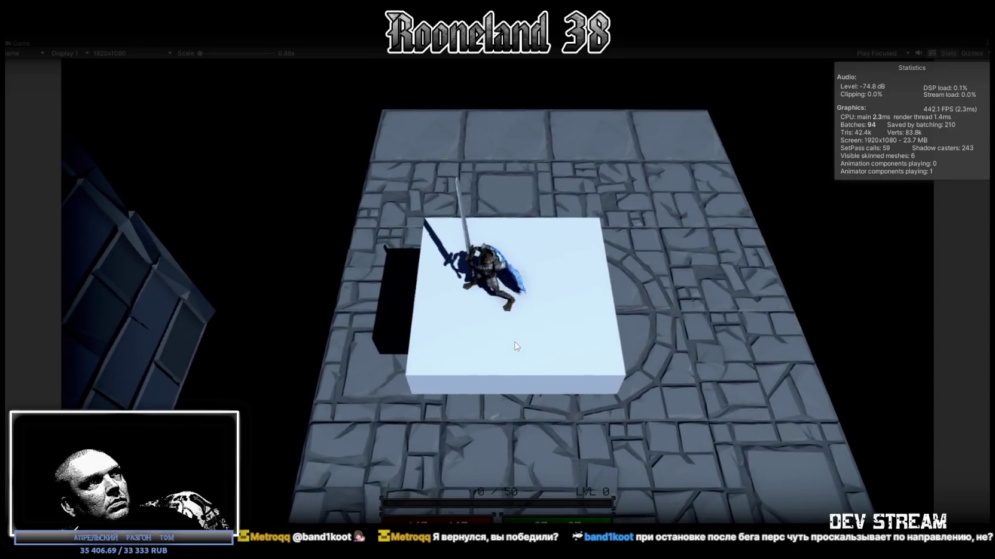
{"action": "key", "text": "a"}
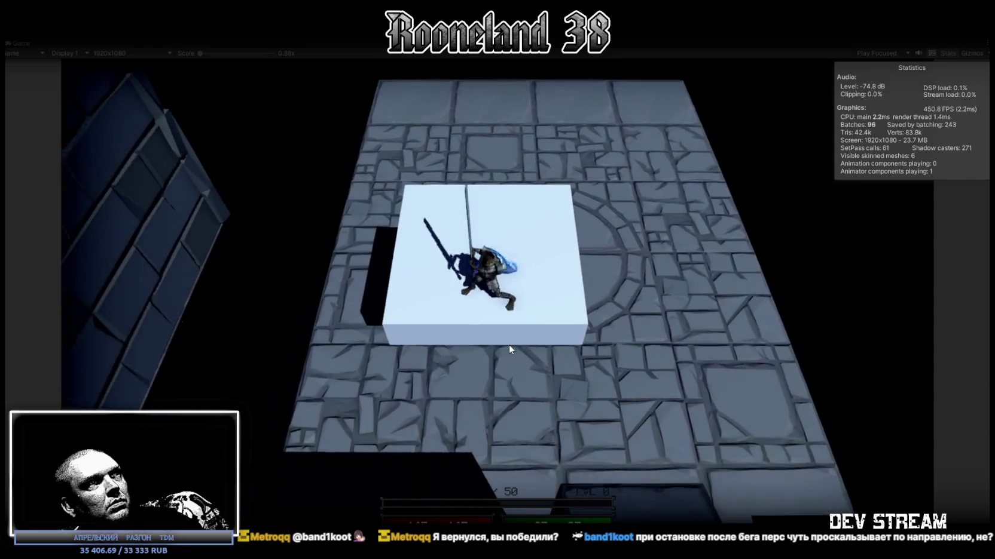
{"action": "left_click", "coordinate": [446, 303]}
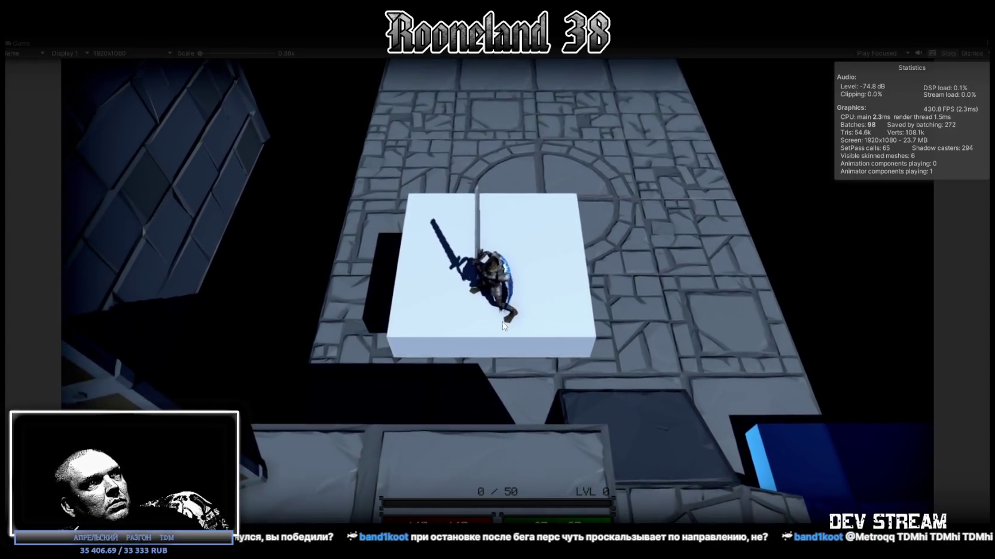
{"action": "key", "text": "s"}
{"action": "key", "text": "w"}
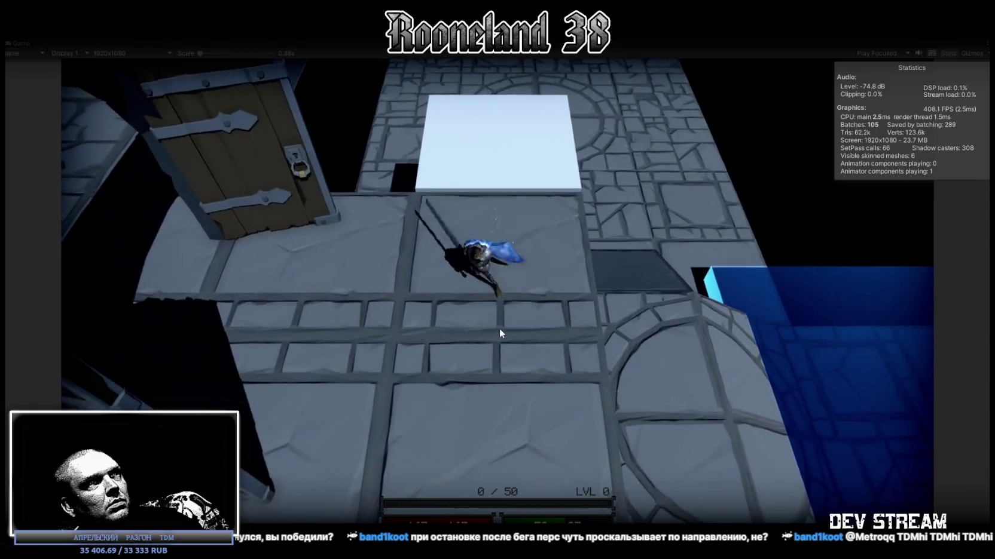
{"action": "left_click", "coordinate": [499, 329]}
{"action": "key", "text": "a"}
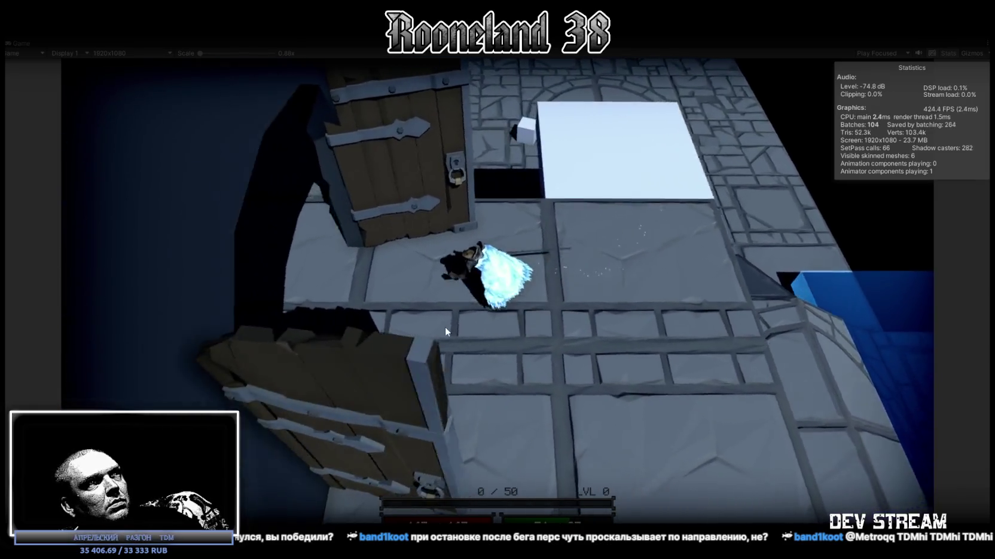
{"action": "key", "text": "a"}
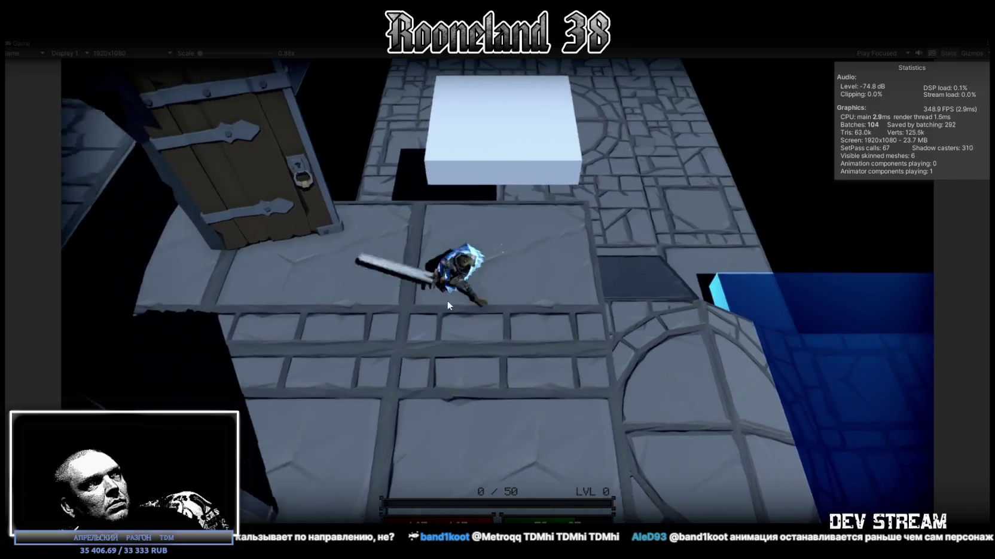
Step: Walk through the doorway, past the white cubes in the chain room, and back to the lit room
{"action": "key", "text": "w"}
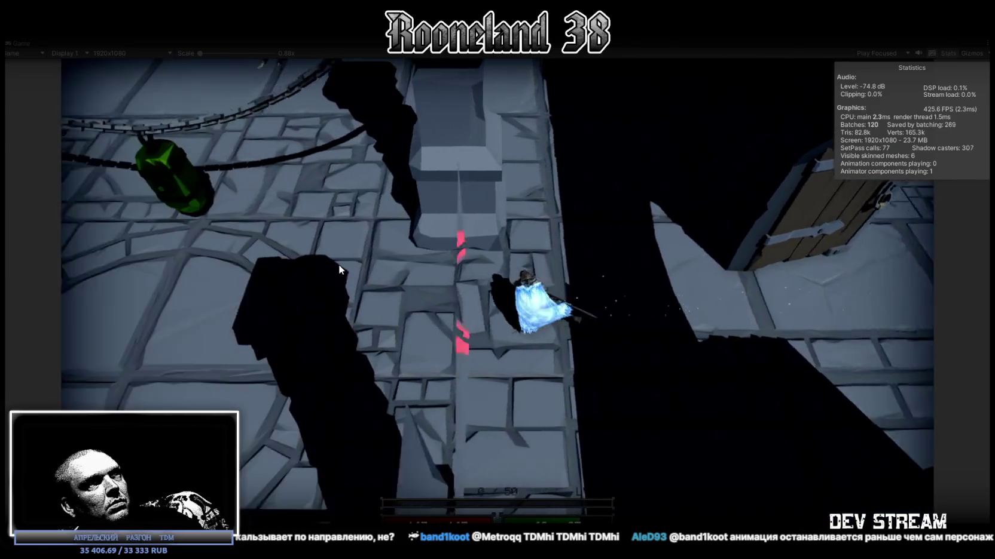
{"action": "key", "text": "w"}
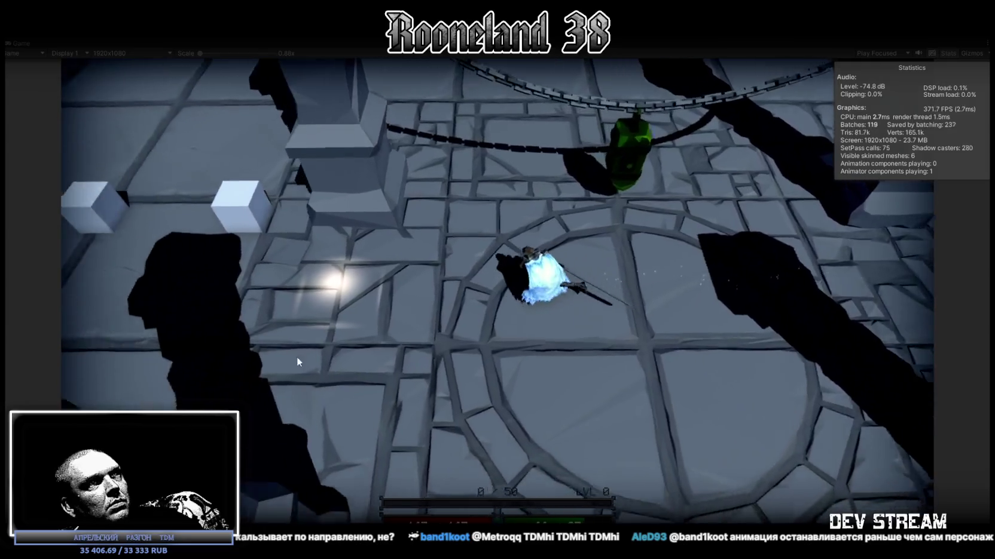
{"action": "key", "text": "w"}
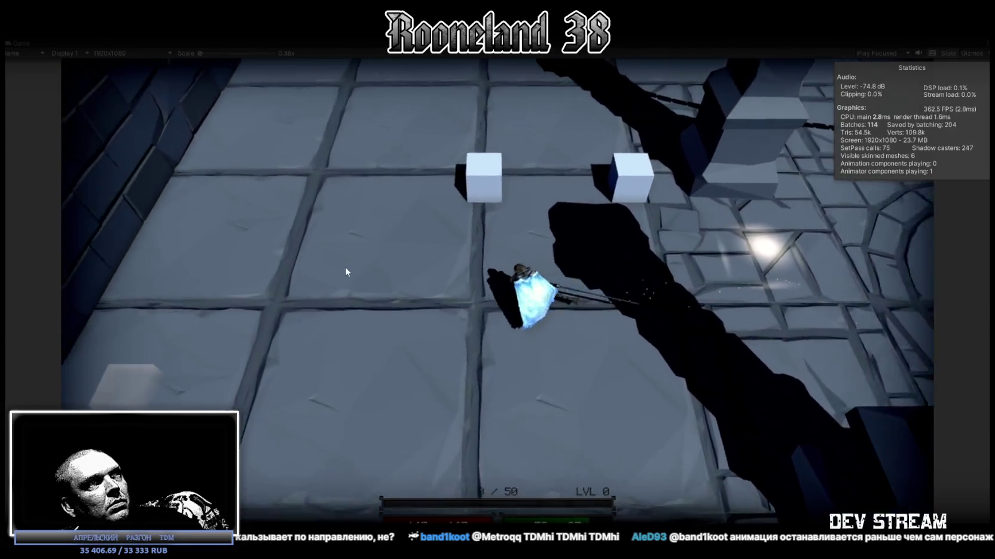
{"action": "key", "text": "w"}
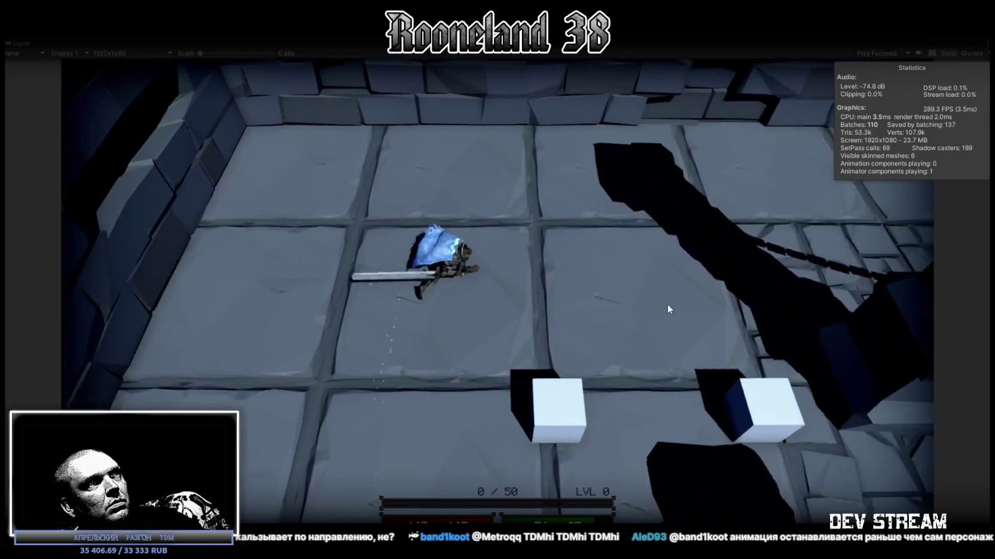
{"action": "key", "text": "w"}
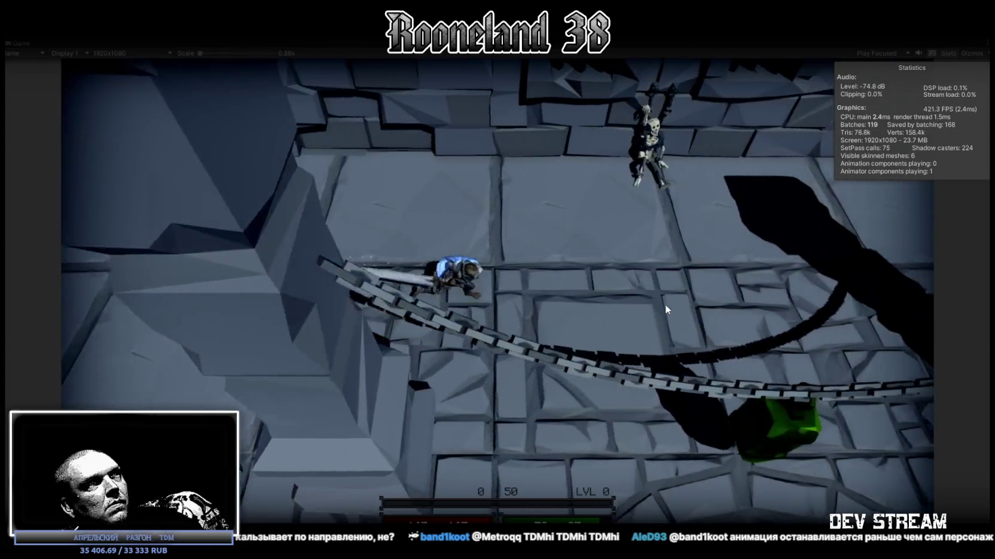
{"action": "key", "text": "w"}
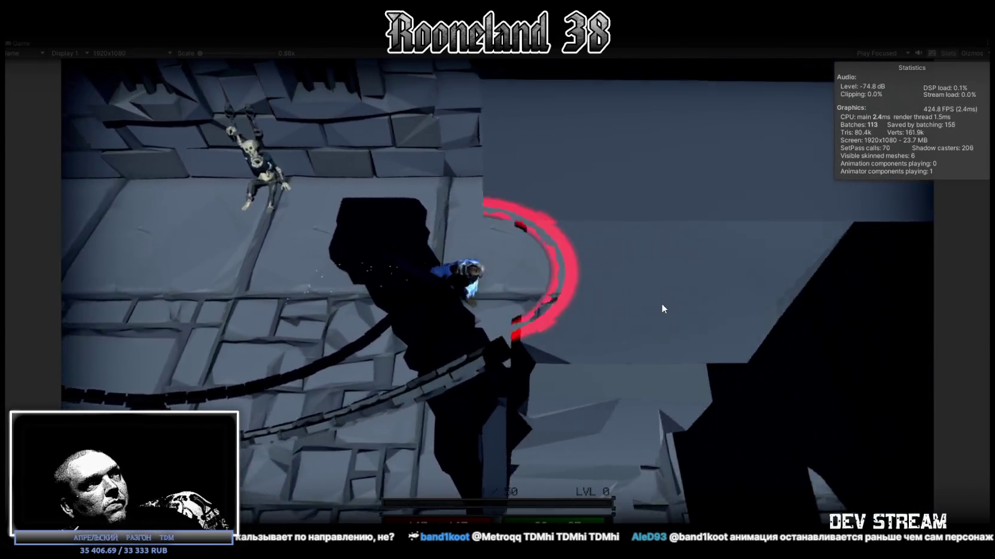
{"action": "key", "text": "w"}
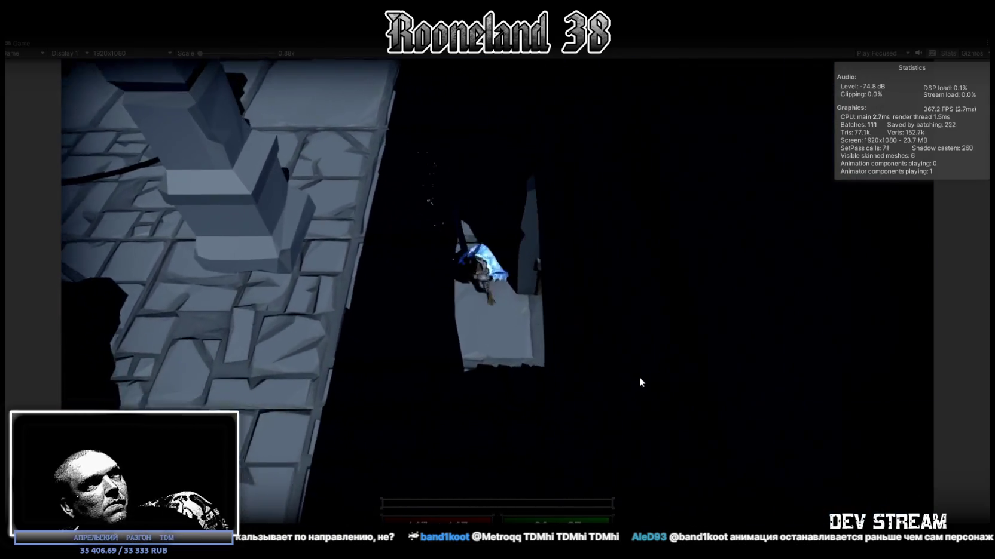
{"action": "key", "text": "w"}
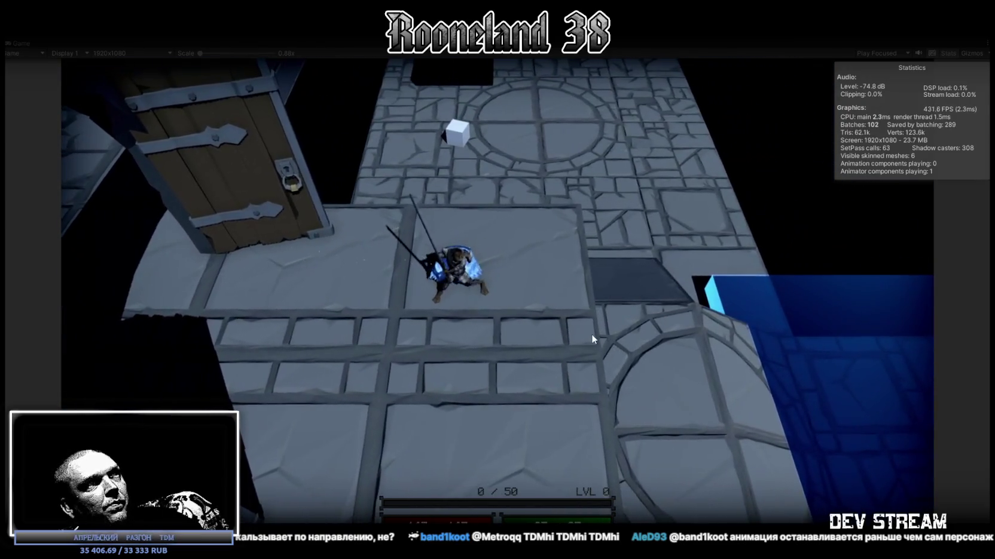
Step: Move across the stone slabs attacking and jumping, then restore the full editor layout
{"action": "left_click", "coordinate": [590, 333]}
{"action": "key", "text": "s"}
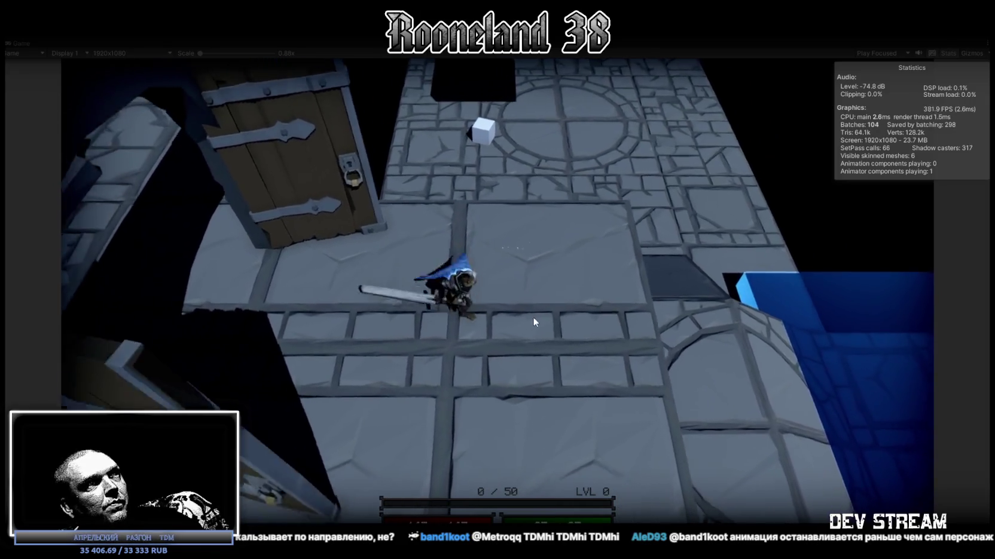
{"action": "key", "text": "d"}
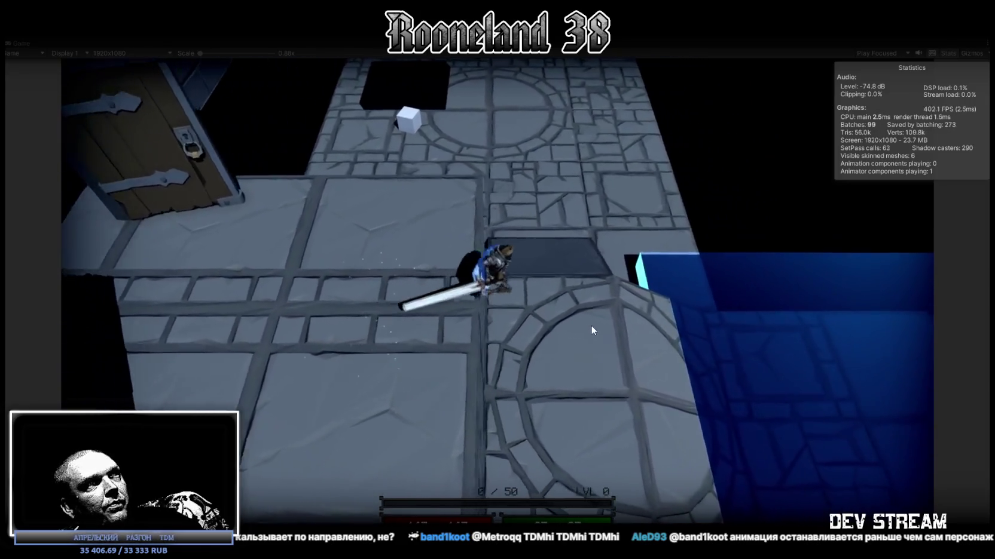
{"action": "key", "text": "a"}
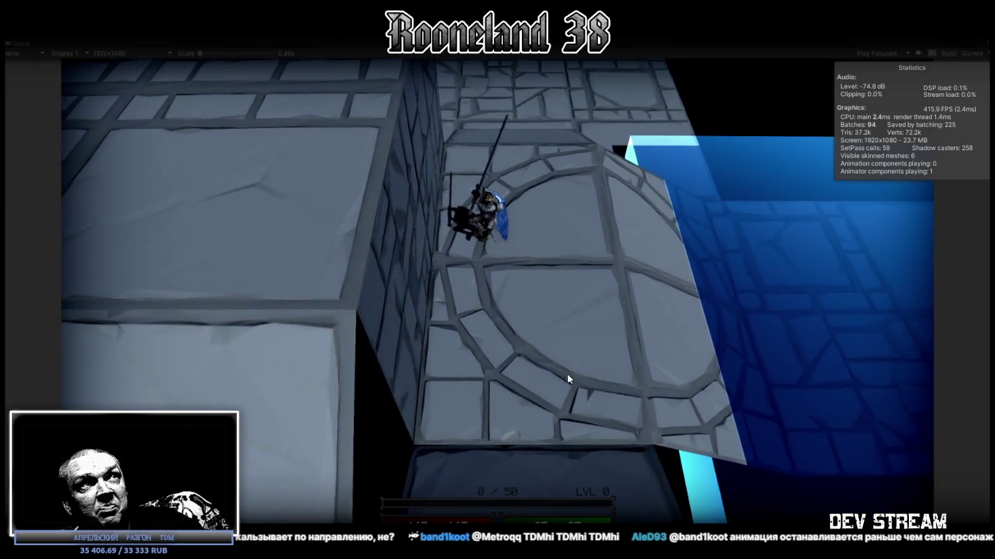
{"action": "left_click", "coordinate": [402, 196]}
{"action": "key", "text": "space"}
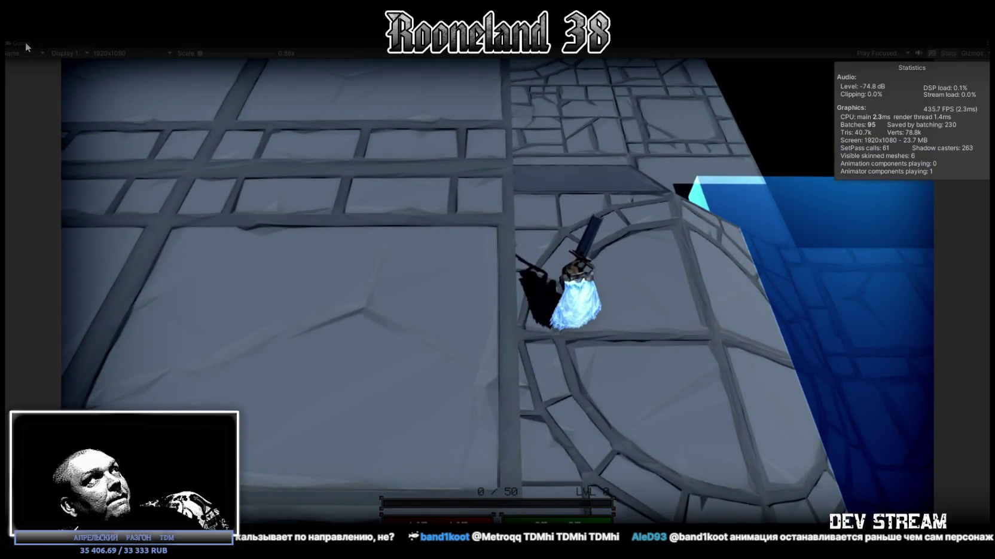
{"action": "double_click", "coordinate": [25, 42]}
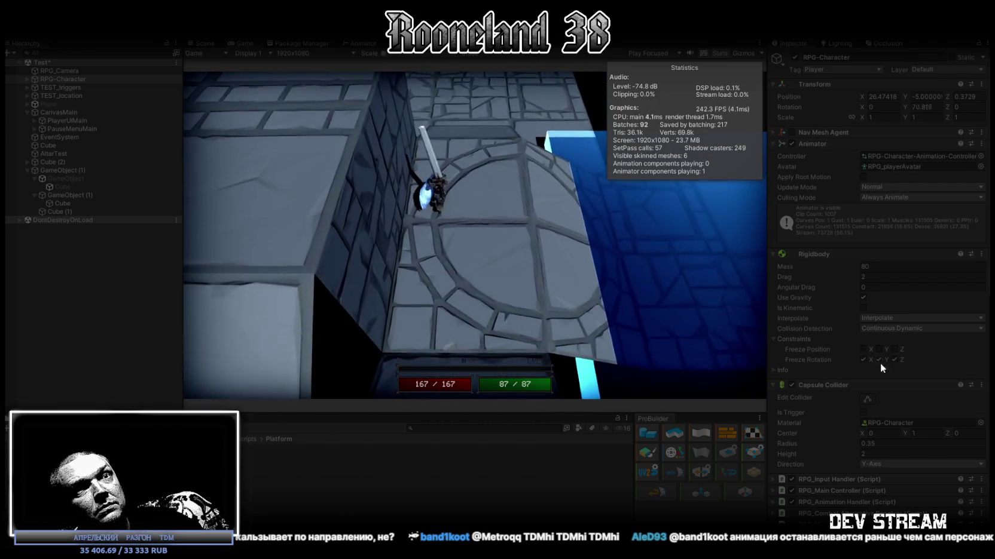
Step: Set Platform Detach Grace Time back to 0.15 and return to the Scene view
{"action": "scroll", "coordinate": [876, 384], "scroll_direction": "down", "scroll_amount": 5}
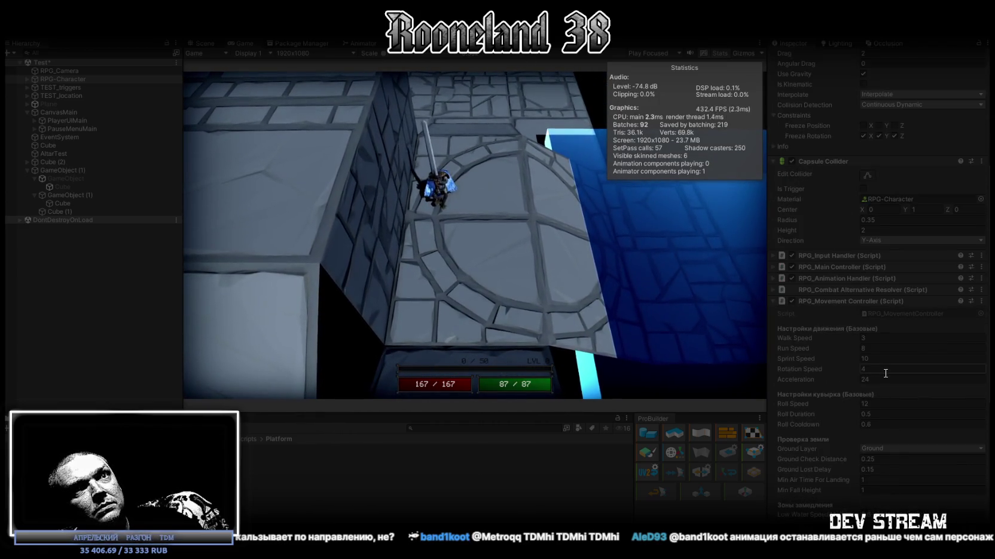
{"action": "scroll", "coordinate": [888, 374], "scroll_direction": "down", "scroll_amount": 3}
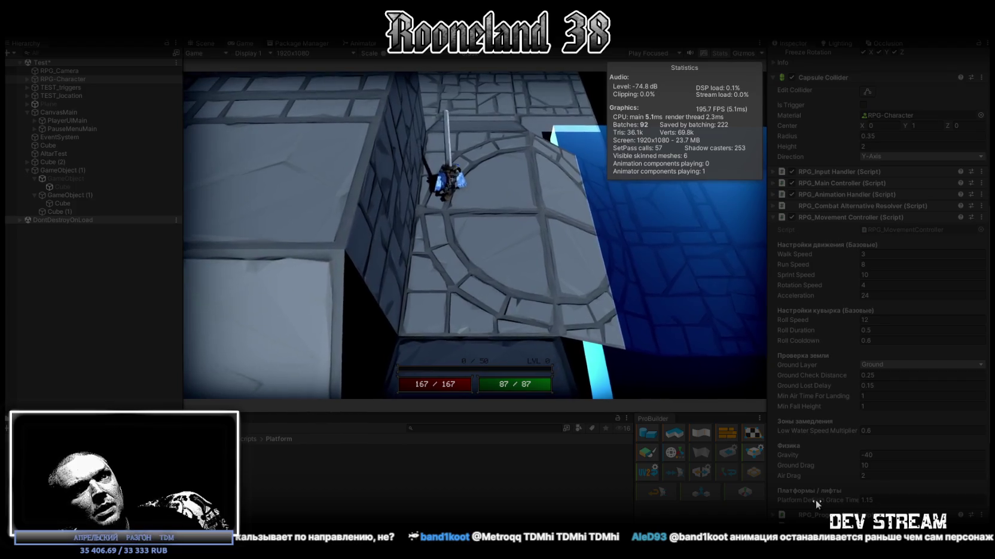
{"action": "type", "text": "0"}
{"action": "left_click", "coordinate": [505, 218]}
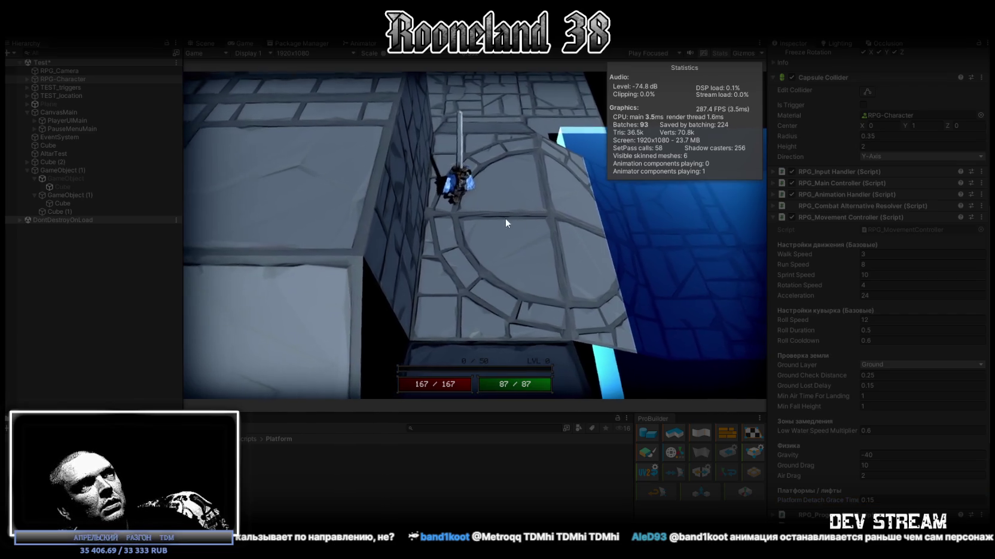
{"action": "left_click", "coordinate": [206, 43]}
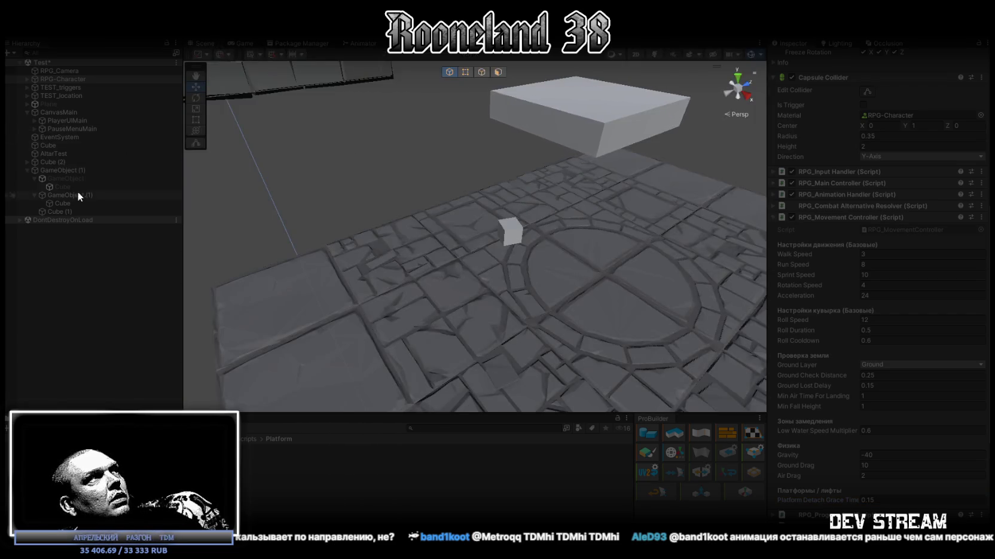
Step: Watch the running game, walk the character off the white platform and stop Play mode
{"action": "scroll", "coordinate": [921, 128], "scroll_direction": "up", "scroll_amount": 5}
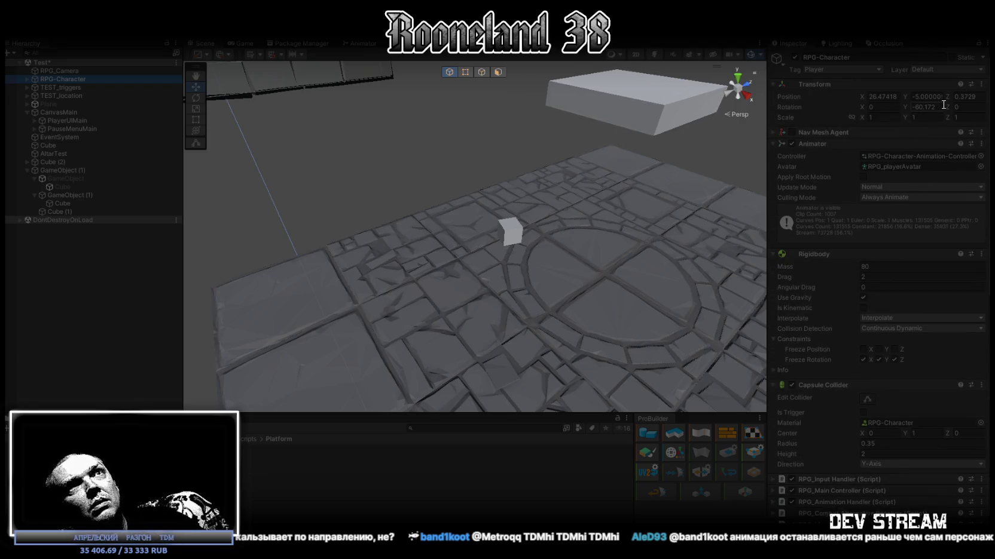
{"action": "left_click", "coordinate": [241, 43]}
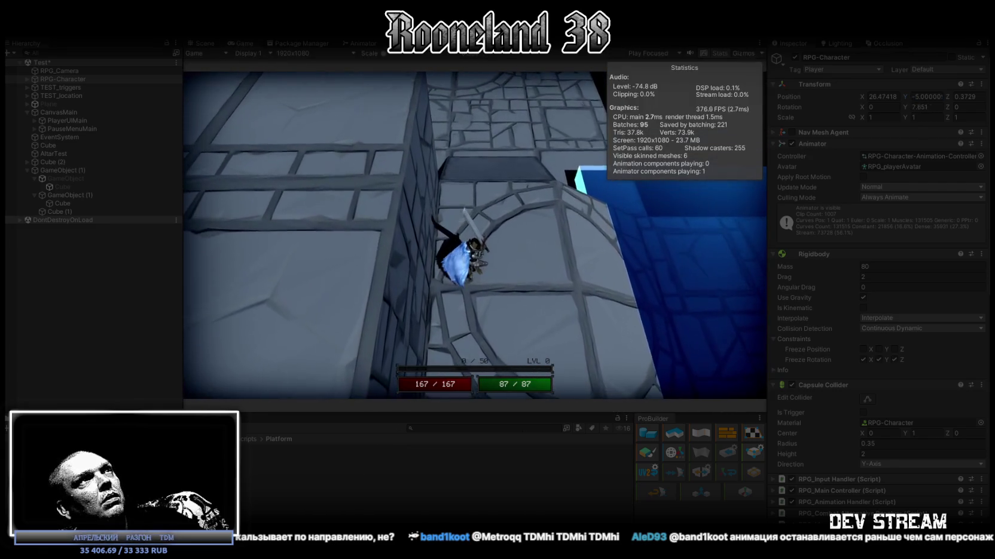
{"action": "left_click", "coordinate": [483, 27]}
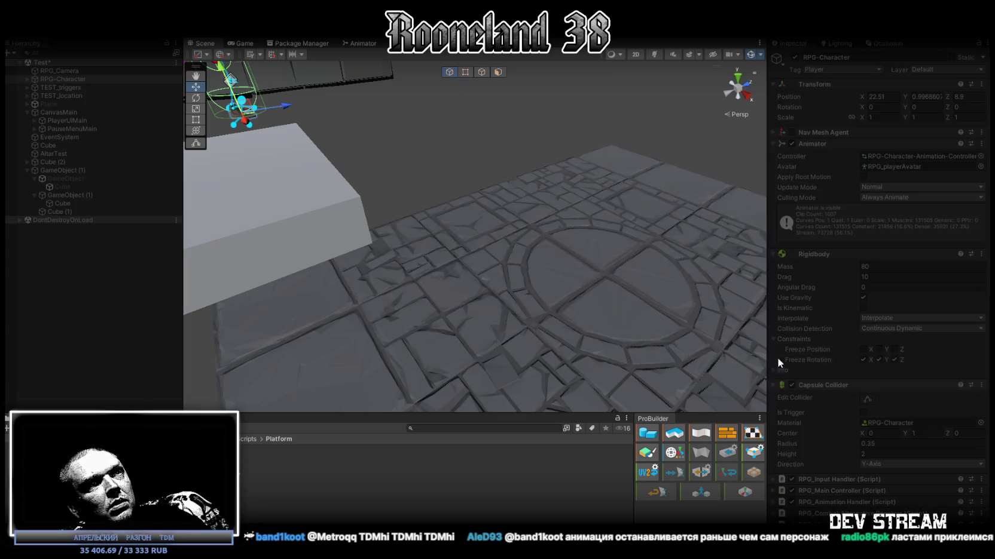
{"action": "key", "text": "w"}
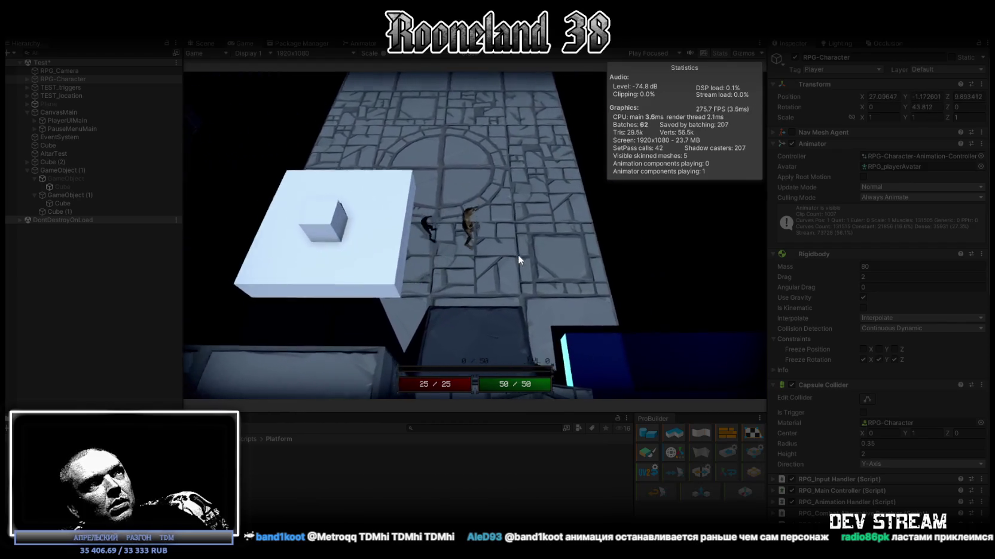
{"action": "key", "text": "ctrl+p"}
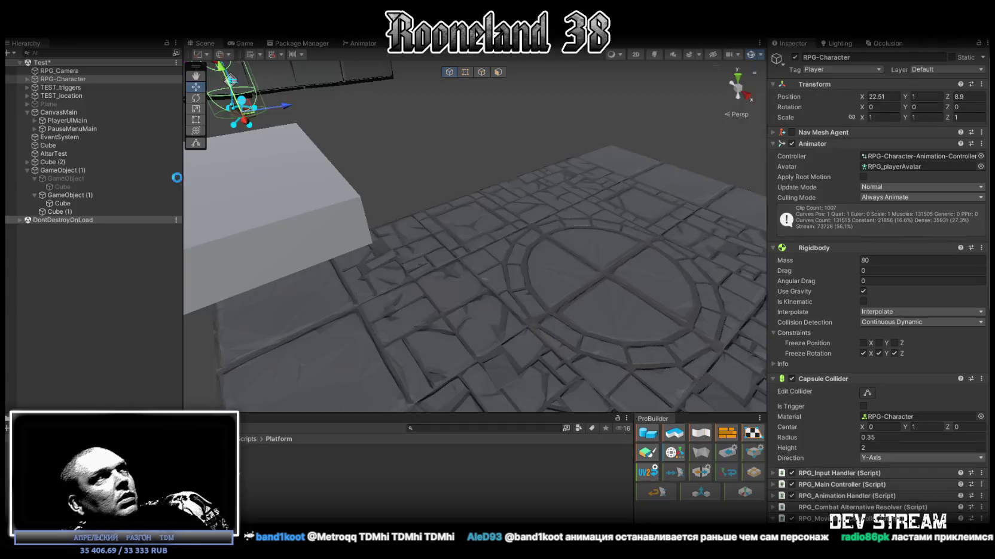
Step: Frame RPG-Character and move it along Z to 3.61, then switch over to Steam
{"action": "double_click", "coordinate": [67, 87]}
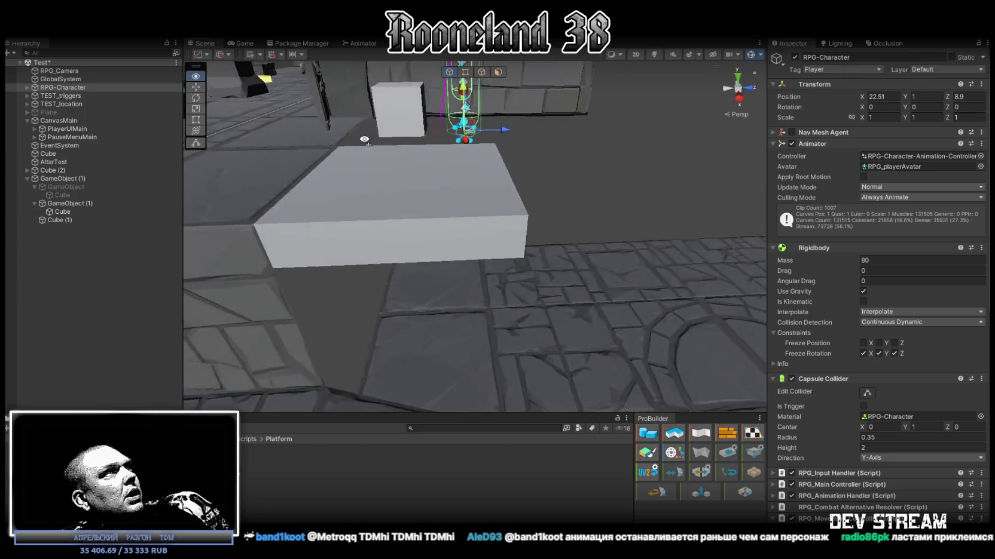
{"action": "left_click_drag", "start_coordinate": [541, 149], "coordinate": [360, 148]}
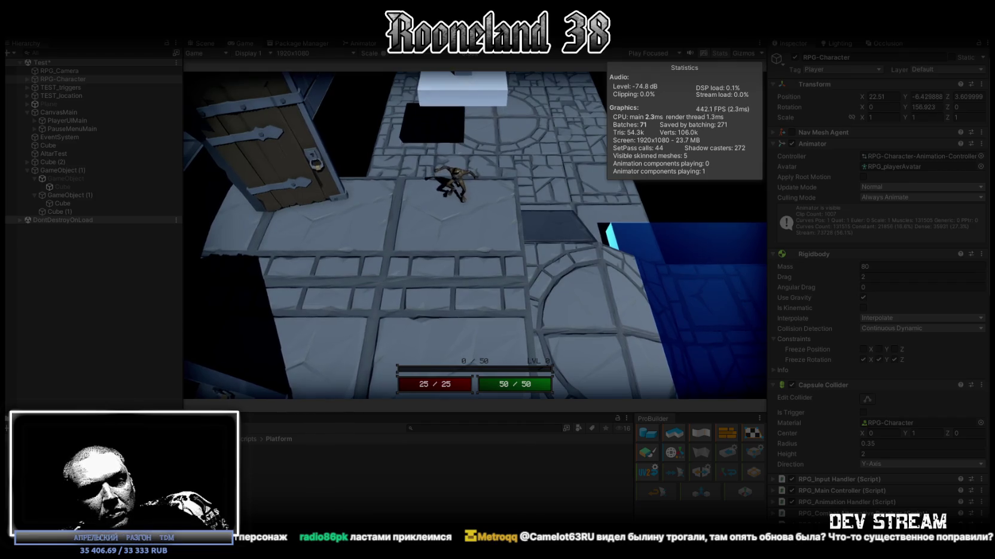
{"action": "key", "text": "alt+Tab"}
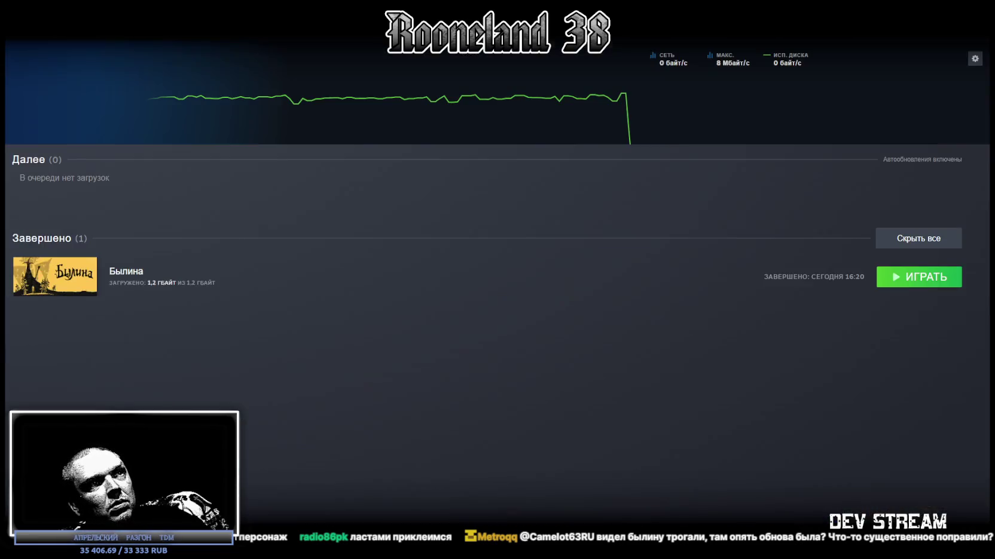
Step: Clear the finished downloads list and open Былина's page in the library
{"action": "left_click", "coordinate": [915, 239]}
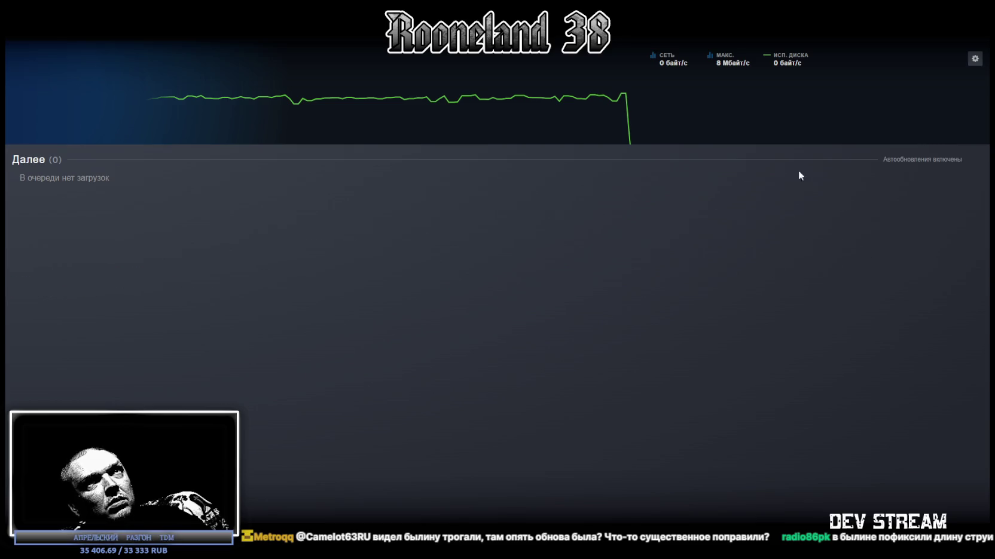
{"action": "left_click", "coordinate": [200, 57]}
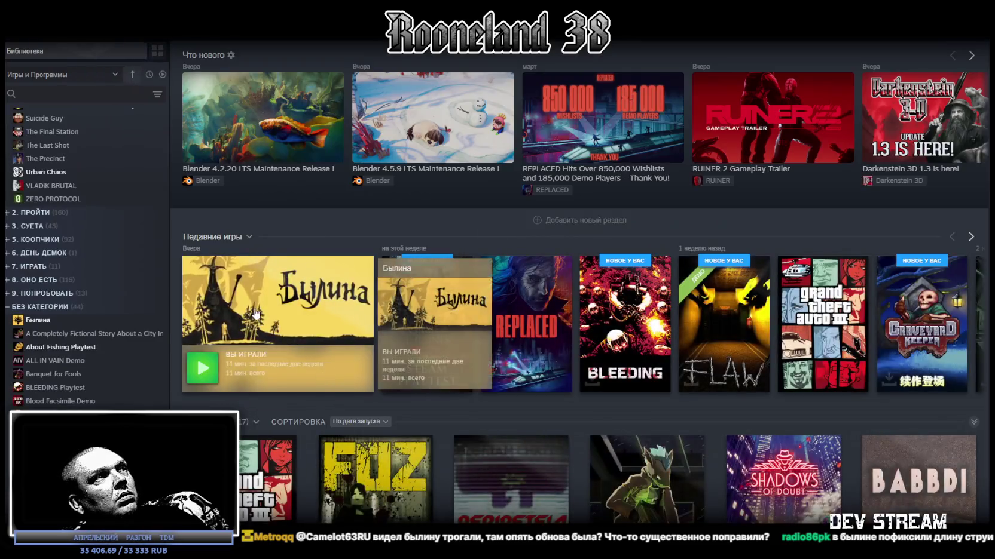
{"action": "left_click", "coordinate": [335, 310]}
Step: Open the Обновление №2 news post and read its bow-blocking and inventory FPS fixes
{"action": "scroll", "coordinate": [328, 390], "scroll_direction": "down", "scroll_amount": 3}
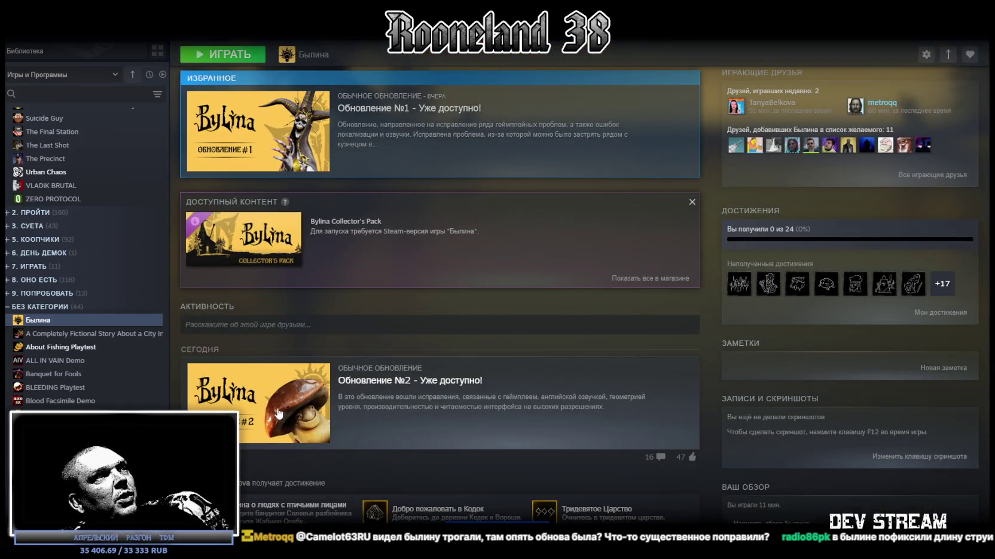
{"action": "scroll", "coordinate": [276, 413], "scroll_direction": "down", "scroll_amount": 2}
{"action": "left_click", "coordinate": [515, 316]}
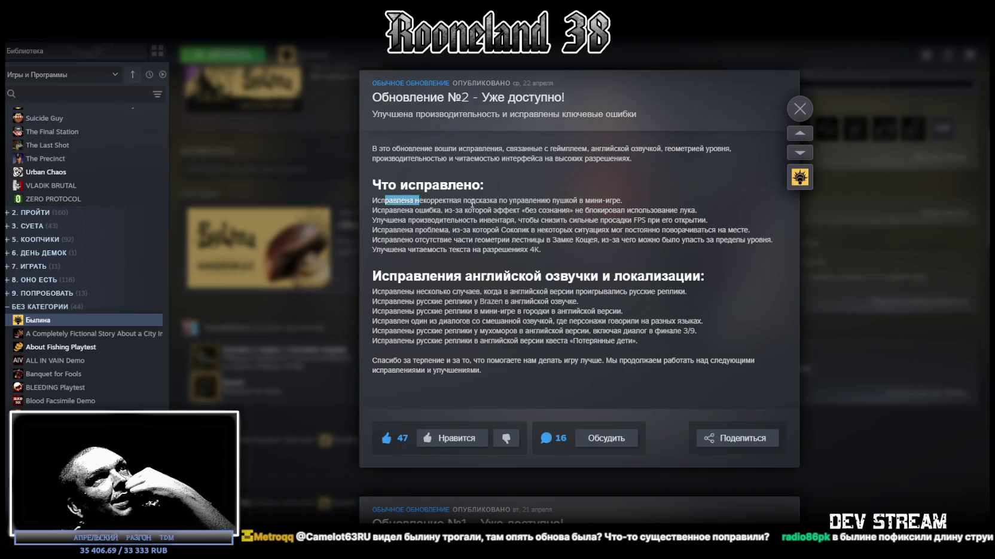
{"action": "left_click_drag", "start_coordinate": [472, 204], "coordinate": [582, 199]}
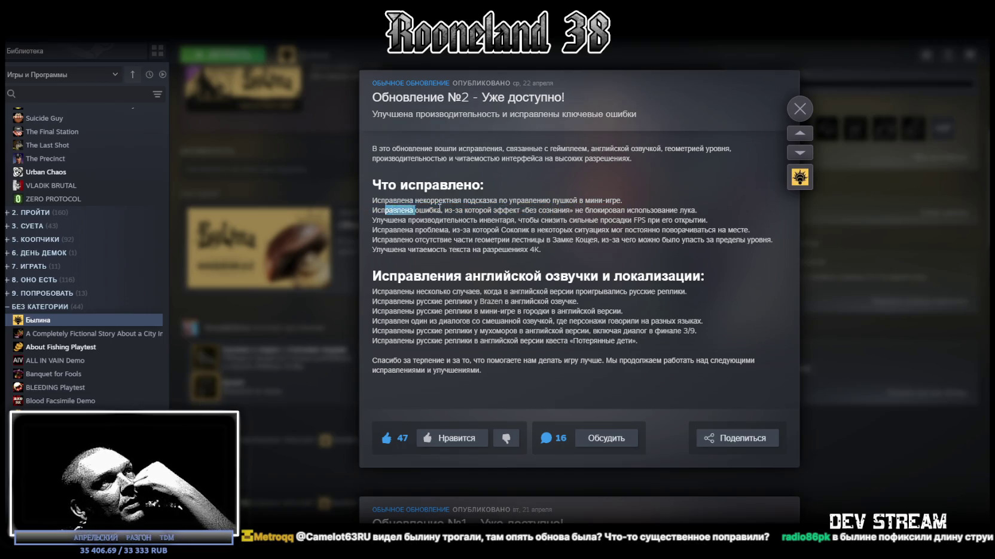
{"action": "left_click_drag", "start_coordinate": [533, 205], "coordinate": [556, 214]}
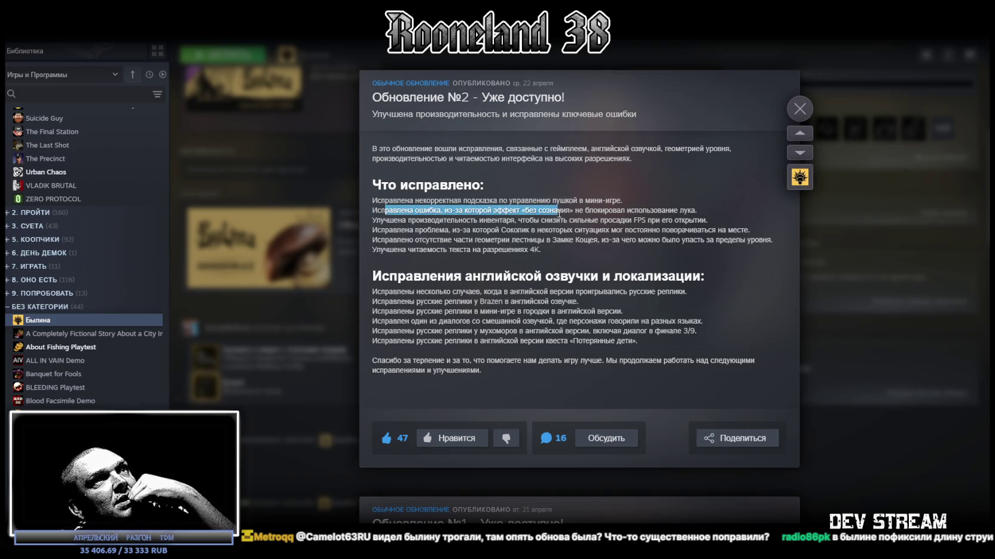
{"action": "left_click_drag", "start_coordinate": [678, 206], "coordinate": [684, 212]}
{"action": "left_click_drag", "start_coordinate": [397, 221], "coordinate": [448, 223]}
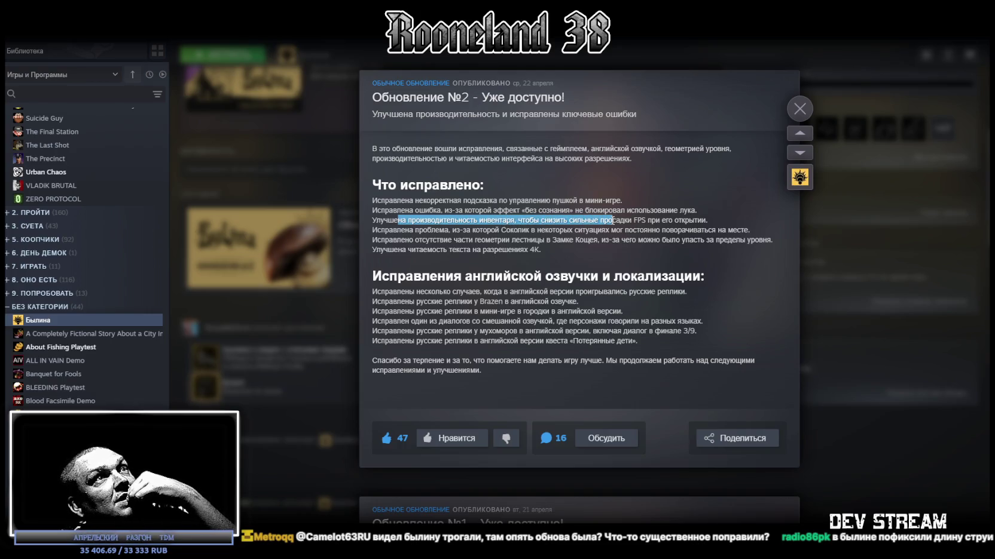
{"action": "left_click_drag", "start_coordinate": [662, 221], "coordinate": [689, 220]}
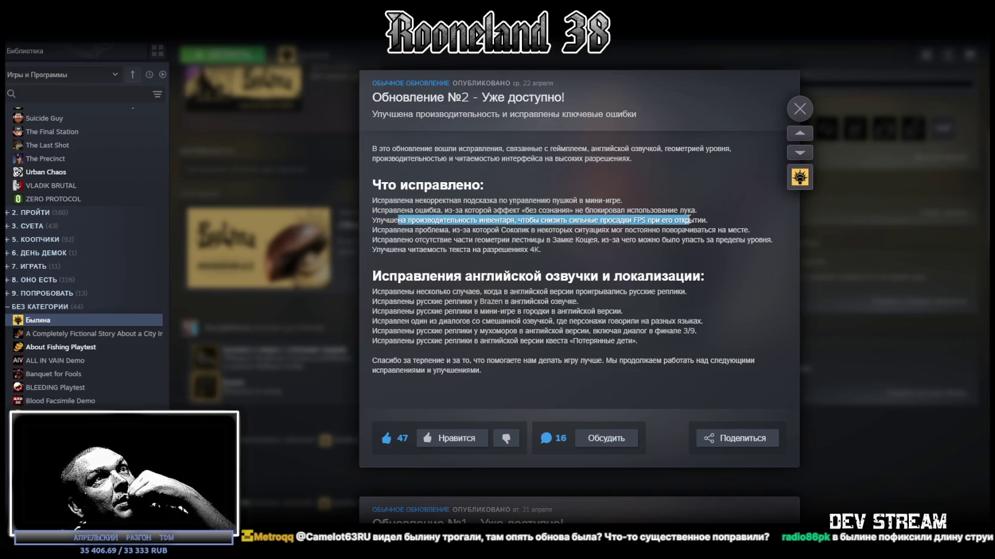
Step: Finish reading the 4K text readability fix, close the patch notes, and launch Былина
{"action": "left_click", "coordinate": [386, 229]}
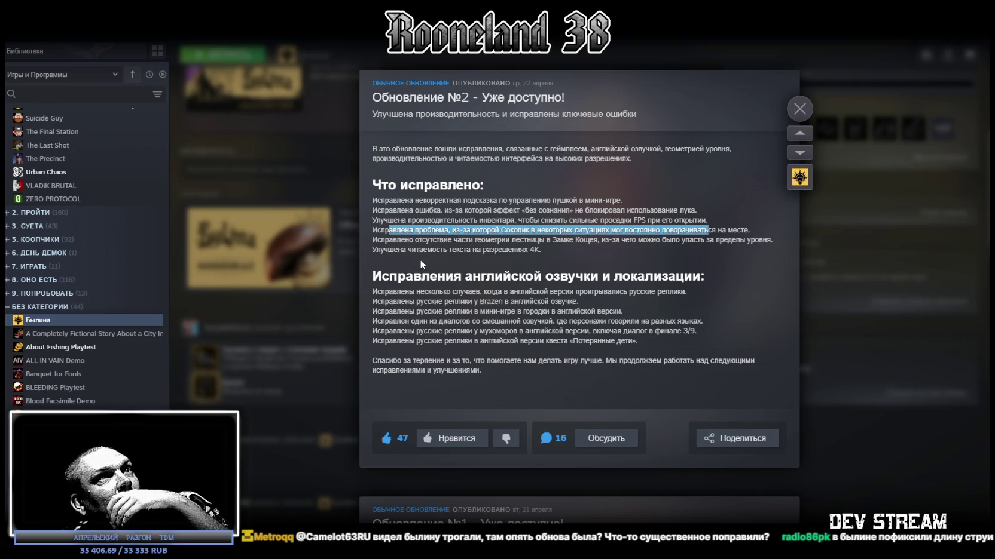
{"action": "left_click_drag", "start_coordinate": [612, 240], "coordinate": [617, 240]}
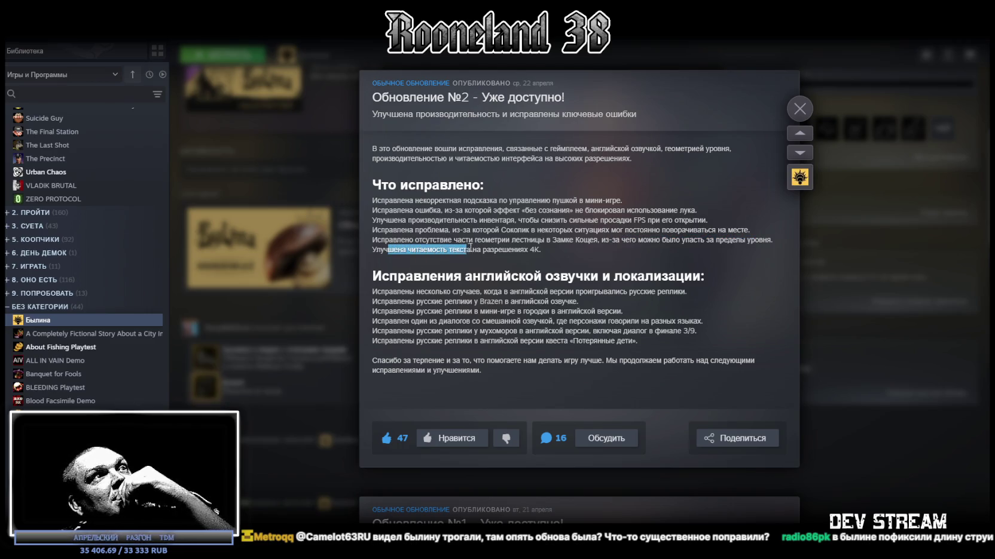
{"action": "scroll", "coordinate": [447, 326], "scroll_direction": "down", "scroll_amount": 1}
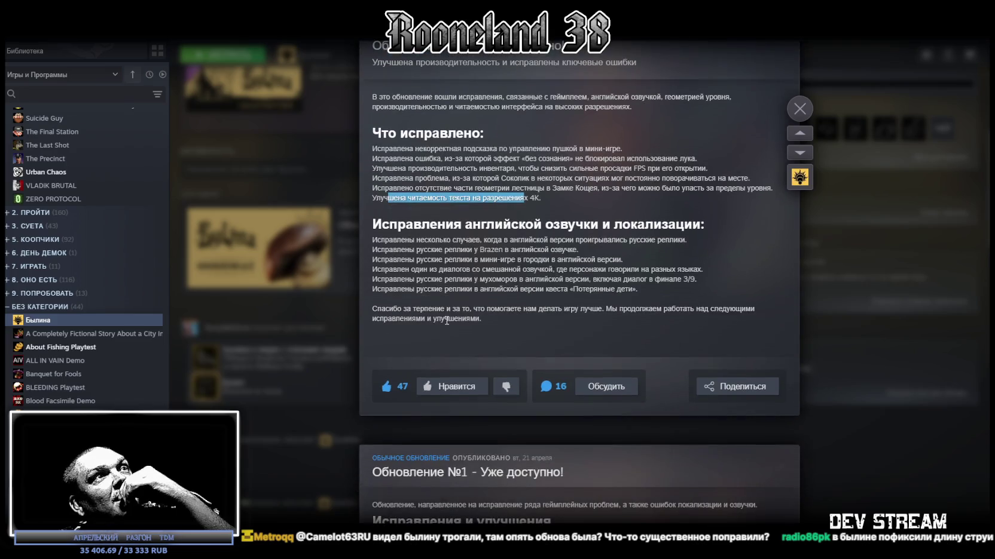
{"action": "scroll", "coordinate": [535, 185], "scroll_direction": "up", "scroll_amount": 1}
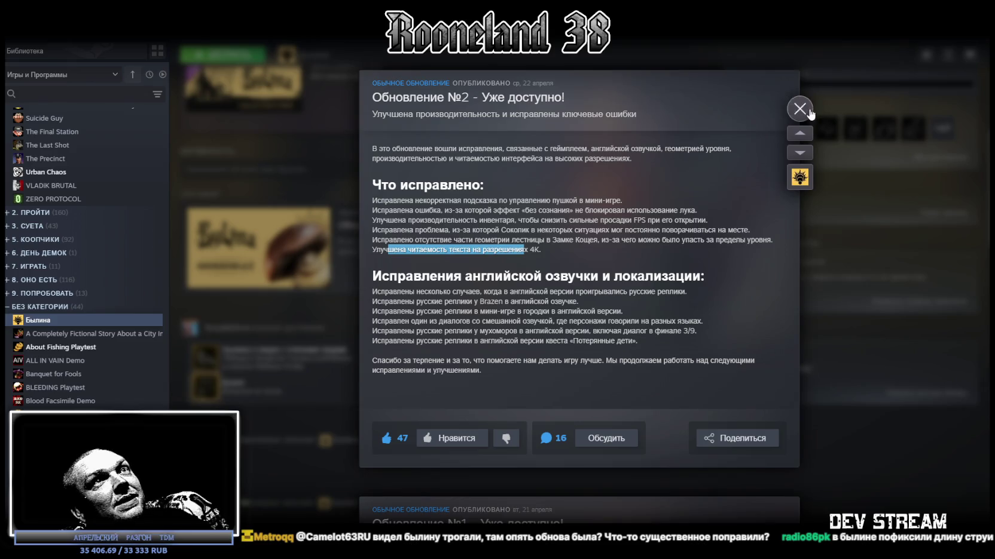
{"action": "left_click", "coordinate": [801, 109]}
{"action": "scroll", "coordinate": [320, 226], "scroll_direction": "up", "scroll_amount": 5}
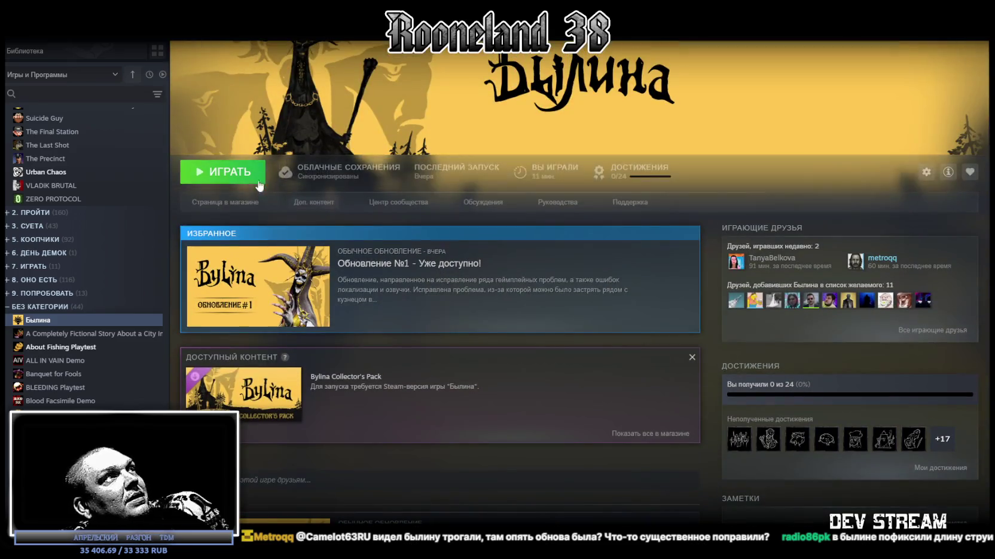
{"action": "left_click", "coordinate": [247, 183]}
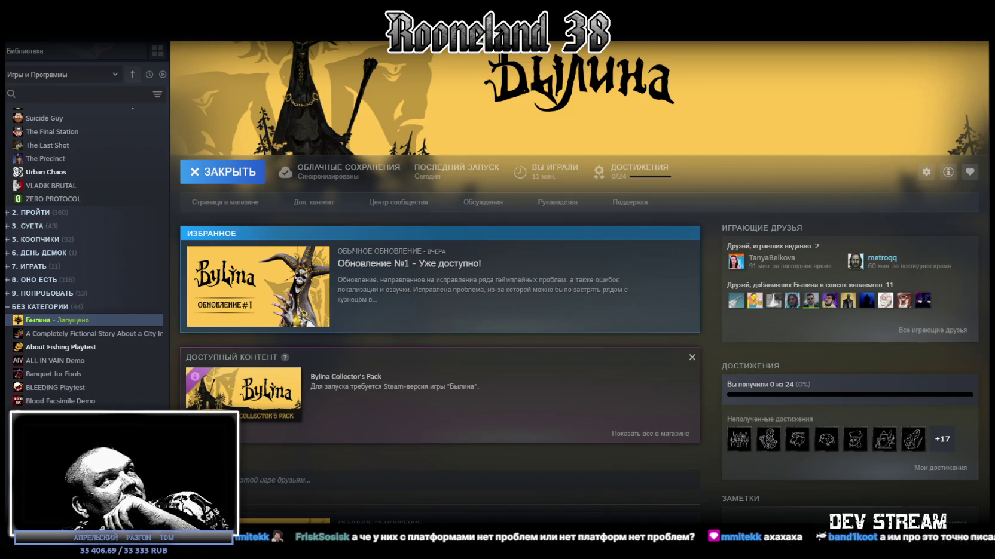
Step: Open Былина's local install files through Управление > Просмотреть локальные файлы
{"action": "right_click", "coordinate": [64, 326]}
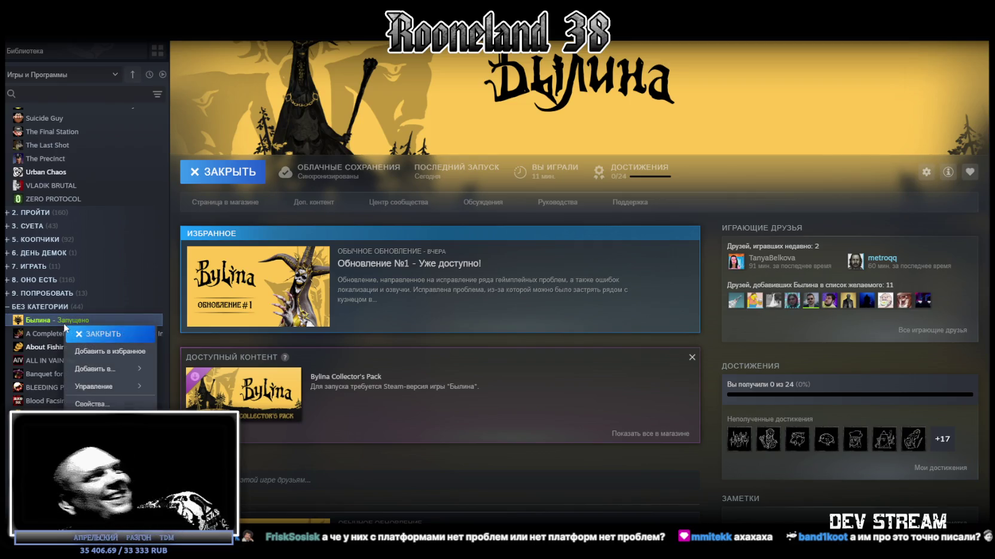
{"action": "mouse_move", "coordinate": [101, 387]}
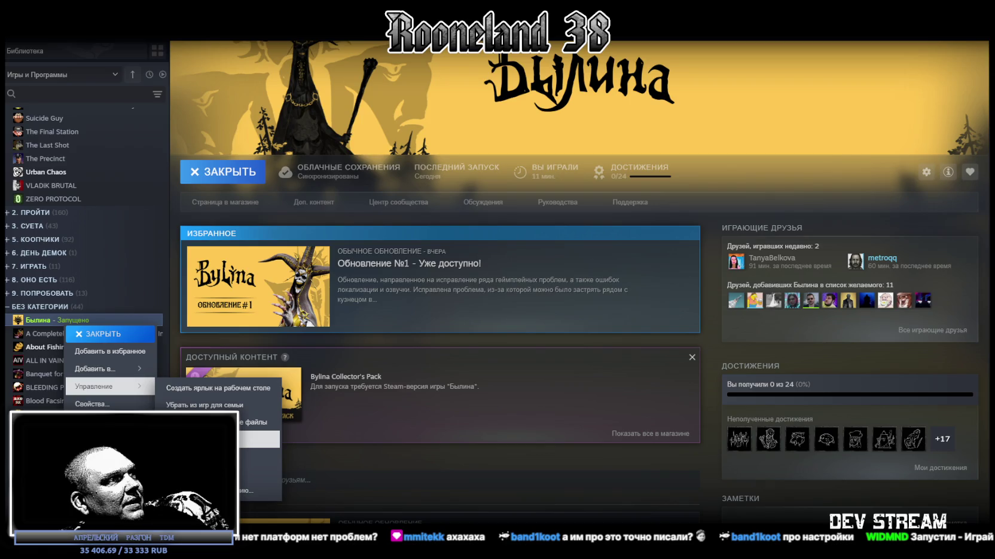
{"action": "left_click", "coordinate": [411, 504]}
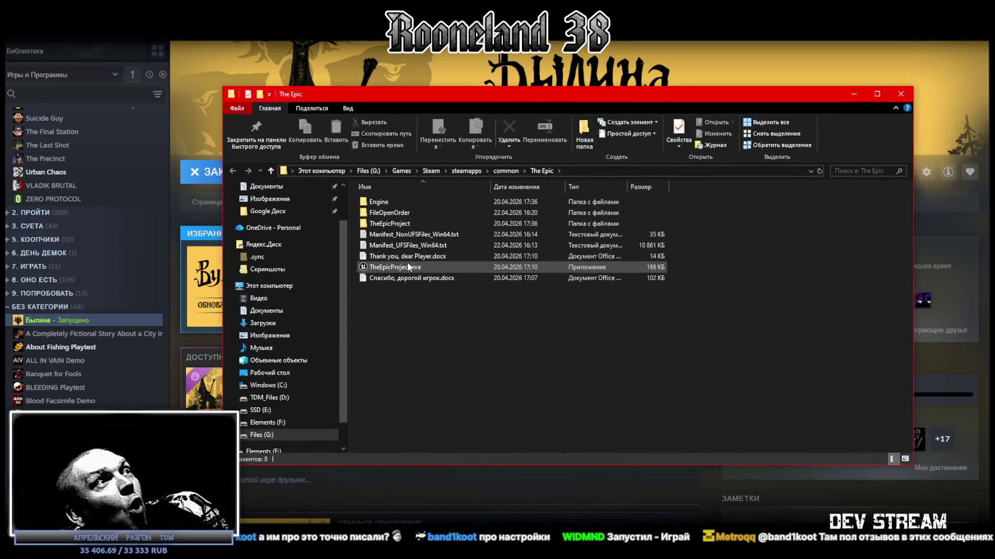
Step: Select TheEpicProject.exe in The Epic install folder
{"action": "left_click", "coordinate": [408, 266]}
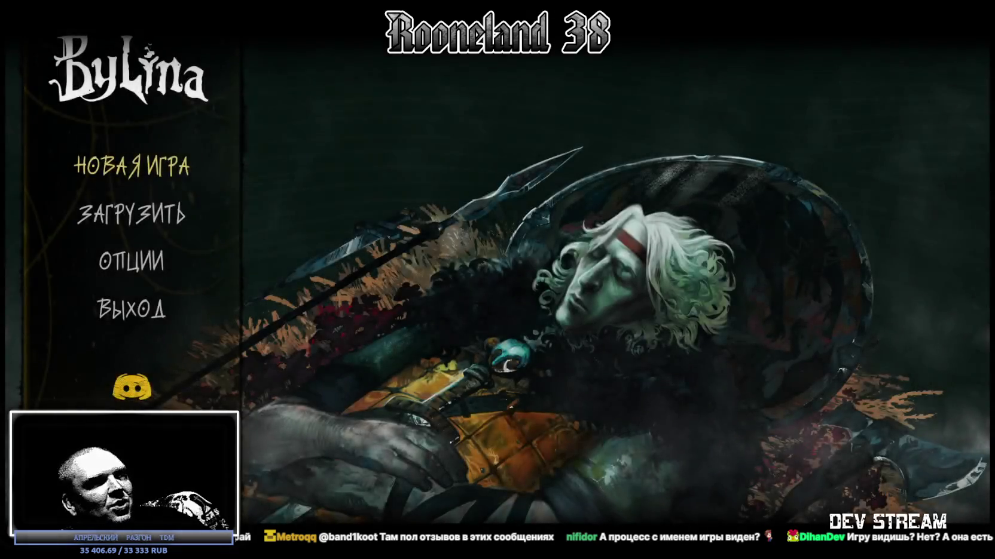
Step: Leave the load screen and open ОПЦИИ from the main menu
{"action": "left_click", "coordinate": [154, 214]}
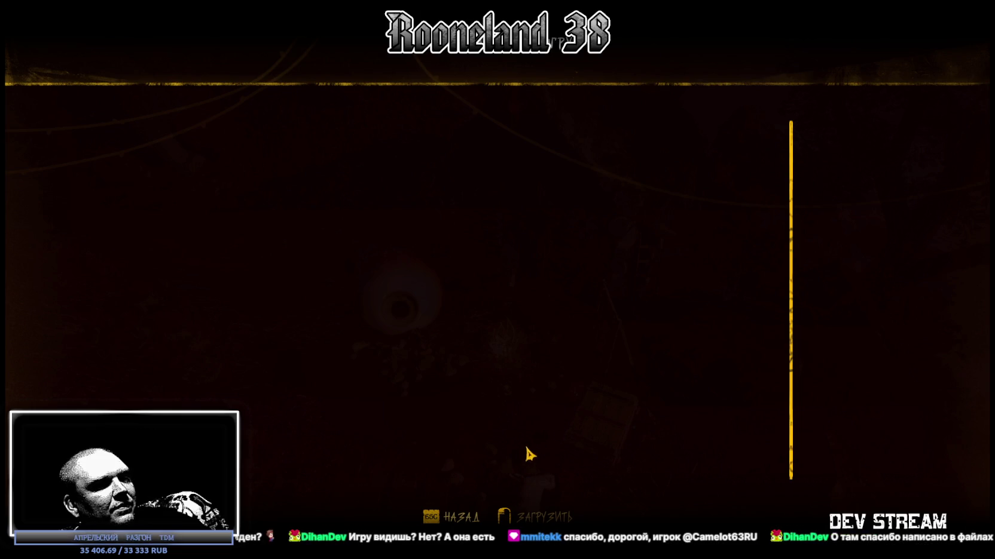
{"action": "key", "text": "Escape"}
{"action": "key", "text": "Down"}
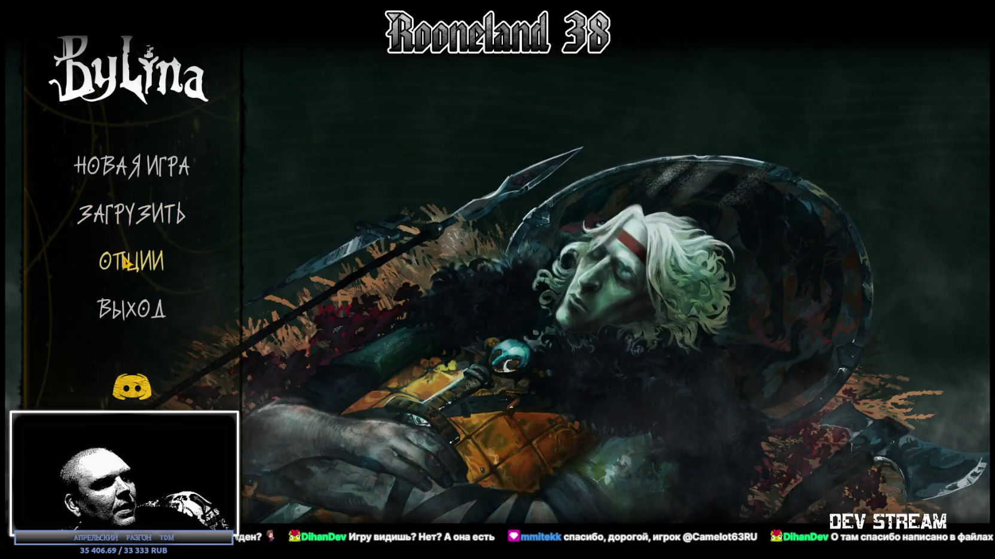
{"action": "key", "text": "Return"}
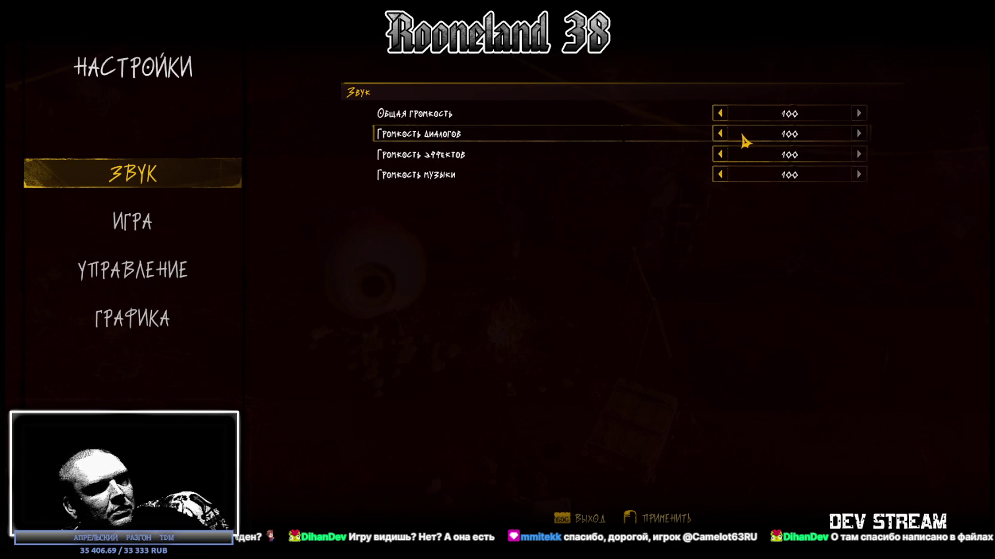
Step: Lower the master volume, raise it back to 100, and exit the settings
{"action": "left_click", "coordinate": [720, 114]}
{"action": "left_click", "coordinate": [720, 113]}
{"action": "left_click", "coordinate": [720, 114]}
{"action": "left_click", "coordinate": [720, 113]}
{"action": "left_click", "coordinate": [720, 113]}
{"action": "left_click", "coordinate": [720, 113]}
{"action": "left_click", "coordinate": [721, 113]}
{"action": "left_click", "coordinate": [720, 114]}
{"action": "left_click", "coordinate": [720, 113]}
{"action": "left_click", "coordinate": [720, 113]}
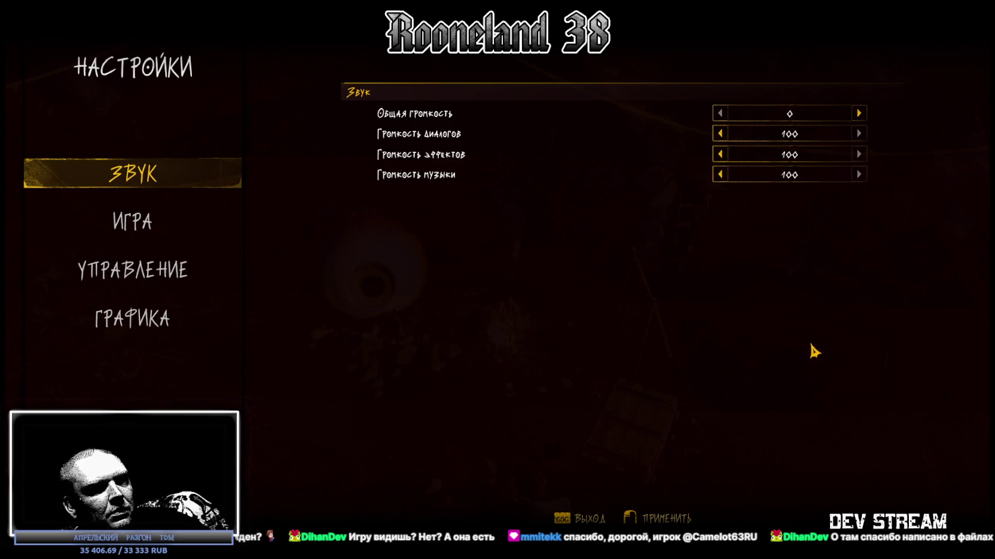
{"action": "left_click", "coordinate": [859, 113]}
{"action": "left_click", "coordinate": [859, 114]}
{"action": "left_click", "coordinate": [859, 114]}
{"action": "left_click", "coordinate": [859, 113]}
{"action": "left_click", "coordinate": [859, 114]}
{"action": "left_click", "coordinate": [858, 114]}
{"action": "left_click", "coordinate": [859, 113]}
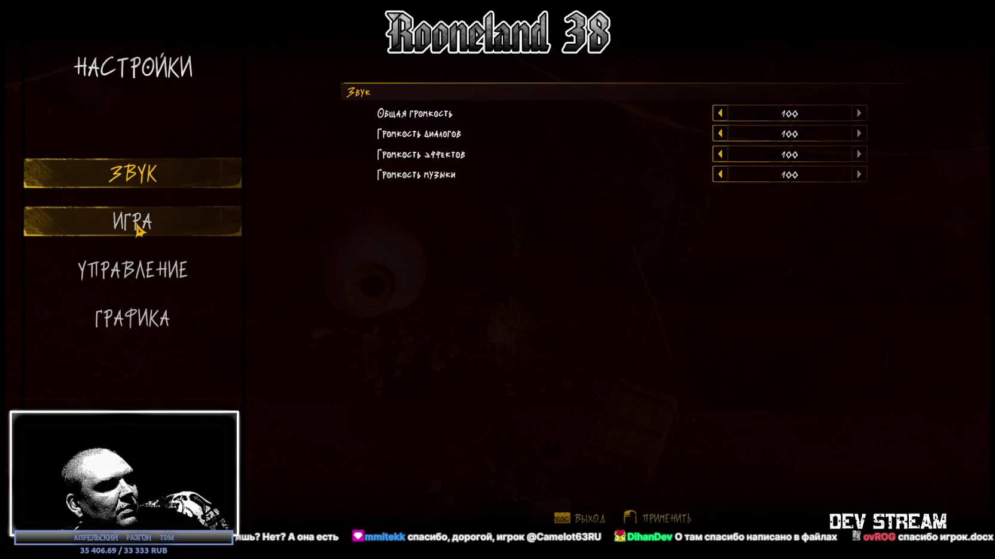
{"action": "key", "text": "Escape"}
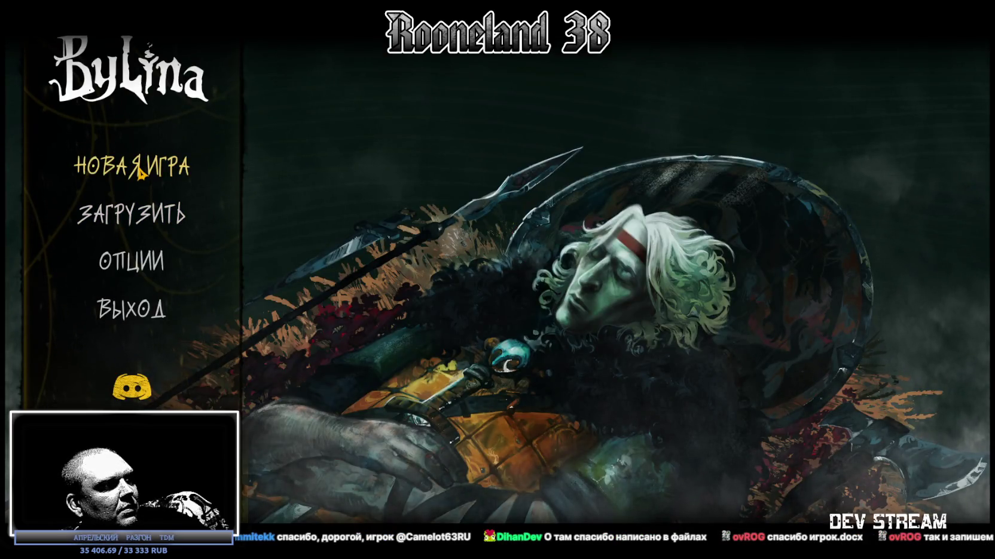
Step: Start a new game as Дружинник, skip the intro and title, and pause gameplay
{"action": "left_click", "coordinate": [140, 173]}
{"action": "left_click", "coordinate": [485, 298]}
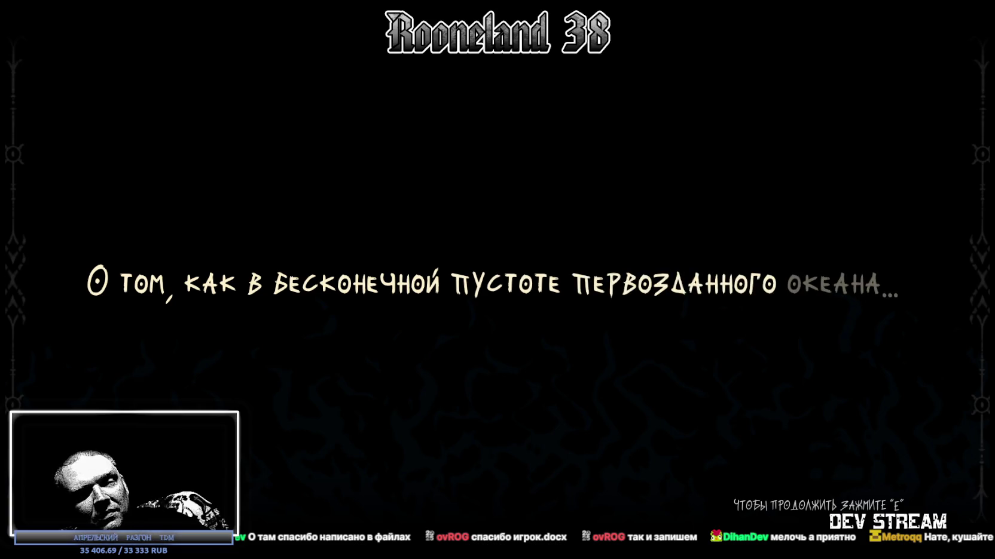
{"action": "key", "text": "e"}
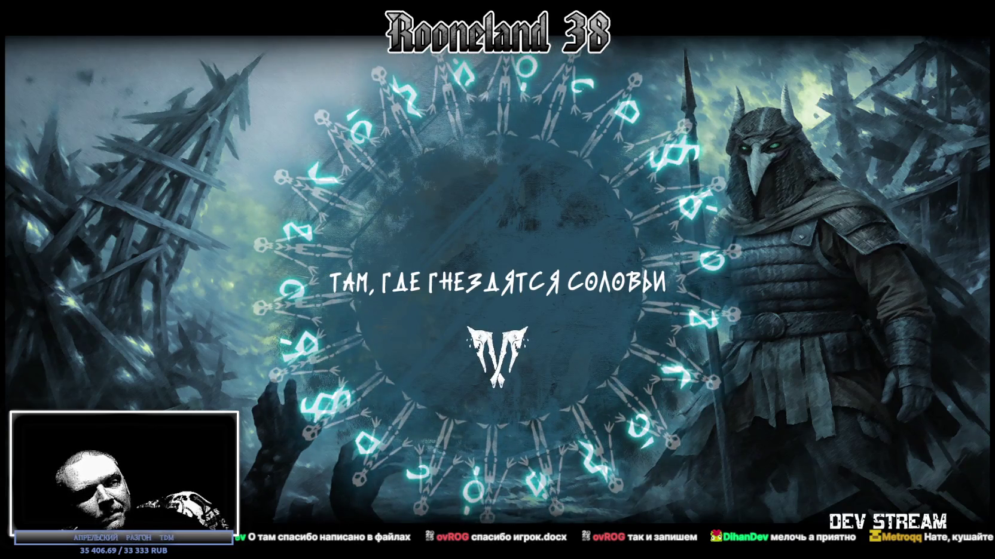
{"action": "left_click", "coordinate": [406, 447]}
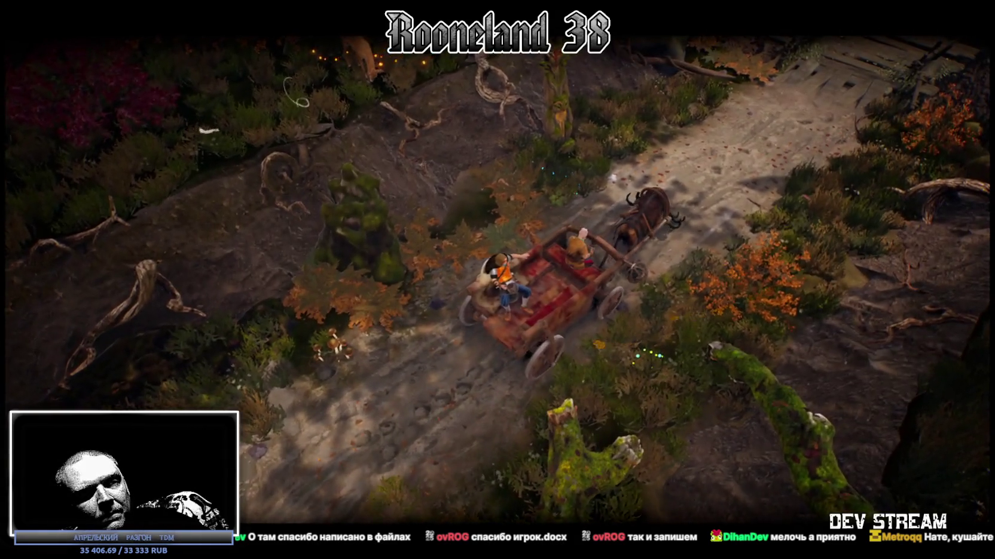
{"action": "key", "text": "Escape"}
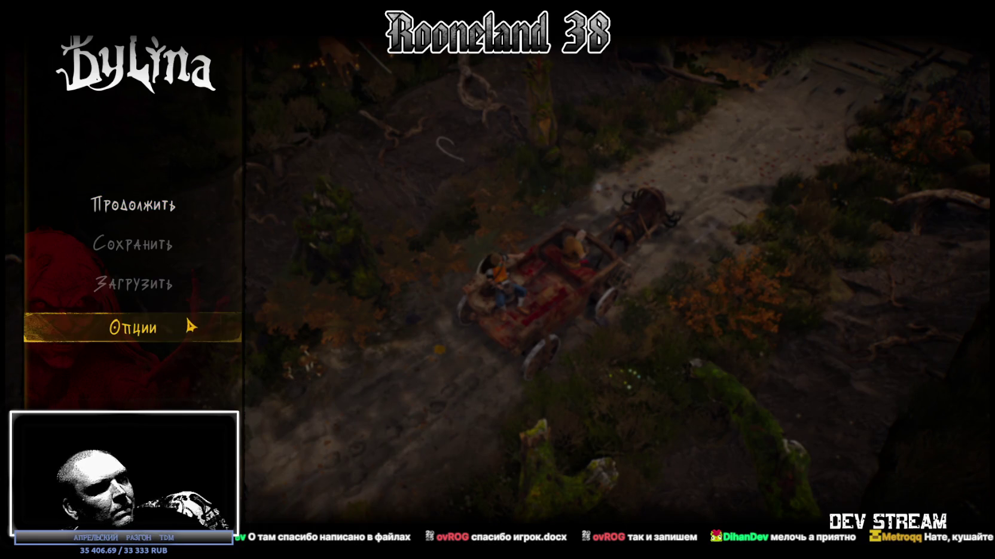
Step: Open settings from the pause menu, lower the master volume, then restore it to 100
{"action": "left_click", "coordinate": [135, 335]}
{"action": "left_click", "coordinate": [720, 114]}
{"action": "left_click", "coordinate": [720, 115]}
{"action": "left_click", "coordinate": [720, 114]}
{"action": "left_click", "coordinate": [720, 114]}
{"action": "left_click", "coordinate": [720, 114]}
{"action": "left_click", "coordinate": [720, 114]}
{"action": "left_click", "coordinate": [720, 114]}
{"action": "left_click", "coordinate": [720, 115]}
{"action": "left_click", "coordinate": [720, 114]}
{"action": "left_click", "coordinate": [720, 114]}
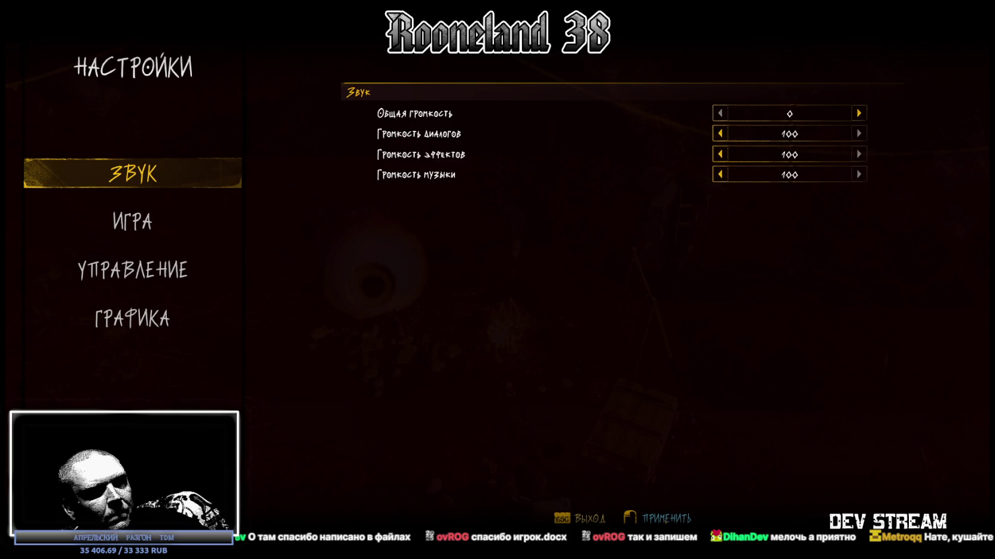
{"action": "left_click", "coordinate": [859, 115]}
{"action": "left_click", "coordinate": [860, 114]}
{"action": "left_click", "coordinate": [860, 114]}
{"action": "left_click", "coordinate": [859, 114]}
{"action": "left_click", "coordinate": [859, 114]}
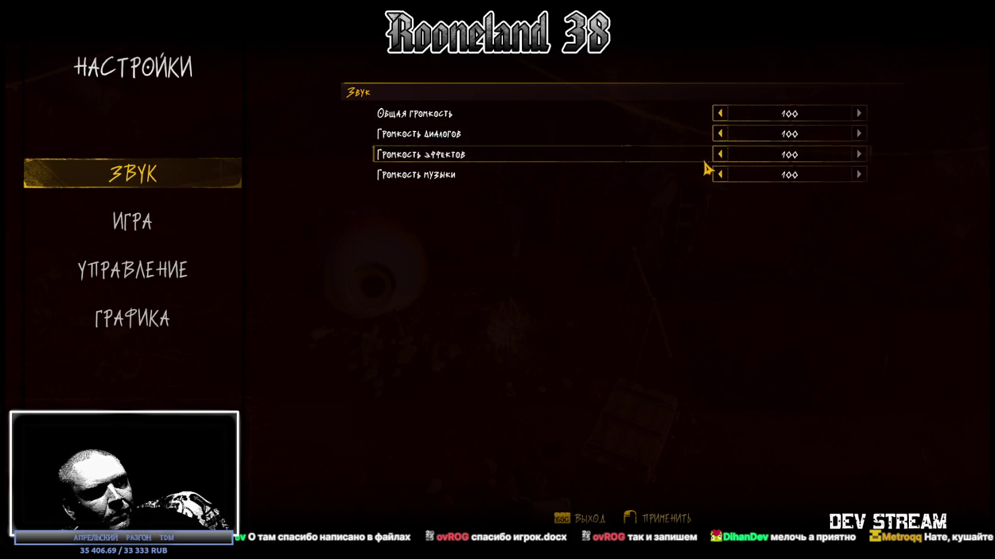
Step: Turn music volume down to 0, exit without applying, and reopen settings to check it
{"action": "left_click", "coordinate": [720, 173]}
{"action": "left_click", "coordinate": [721, 173]}
{"action": "left_click", "coordinate": [721, 173]}
{"action": "left_click", "coordinate": [721, 173]}
{"action": "left_click", "coordinate": [721, 174]}
{"action": "left_click", "coordinate": [722, 174]}
{"action": "left_click", "coordinate": [722, 173]}
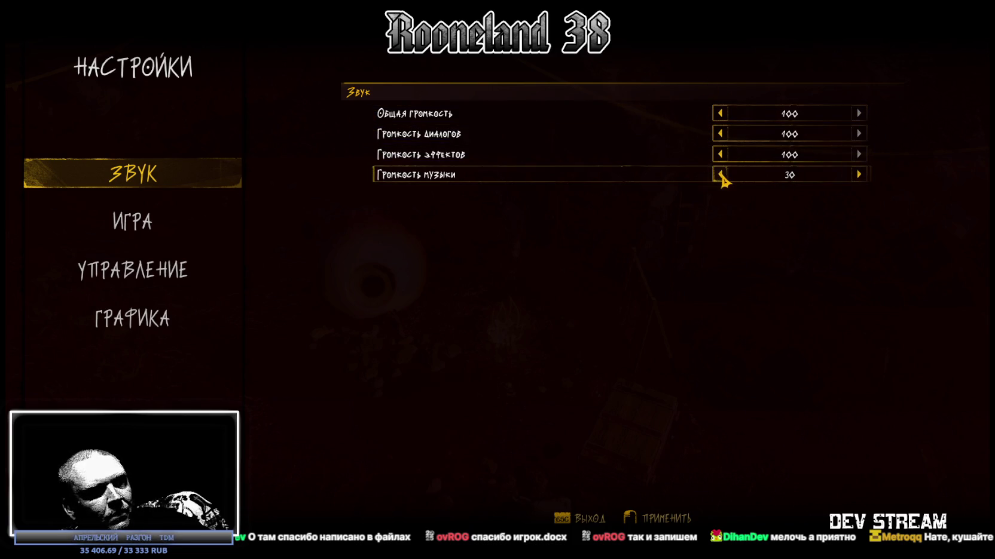
{"action": "left_click", "coordinate": [722, 175]}
{"action": "left_click", "coordinate": [721, 175]}
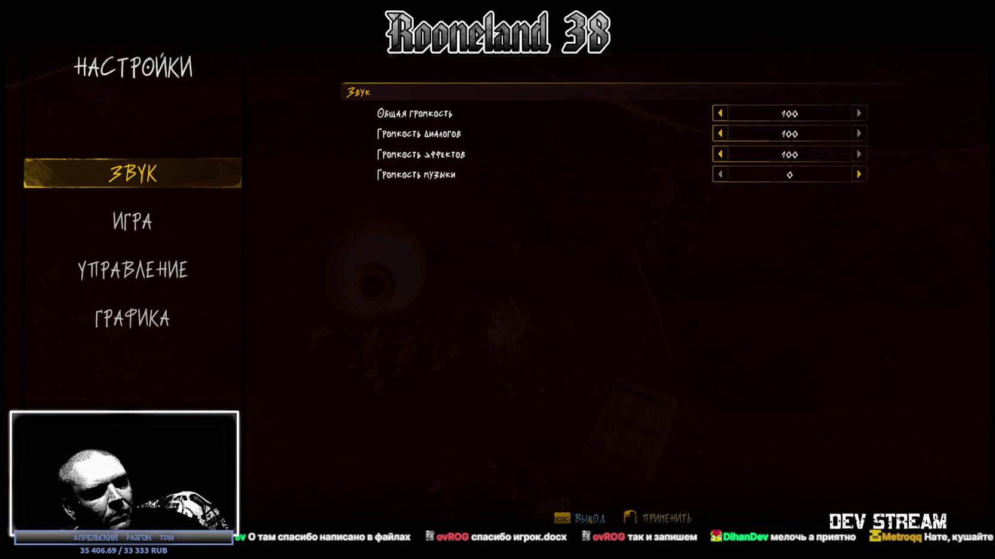
{"action": "key", "text": "Escape"}
{"action": "left_click", "coordinate": [144, 343]}
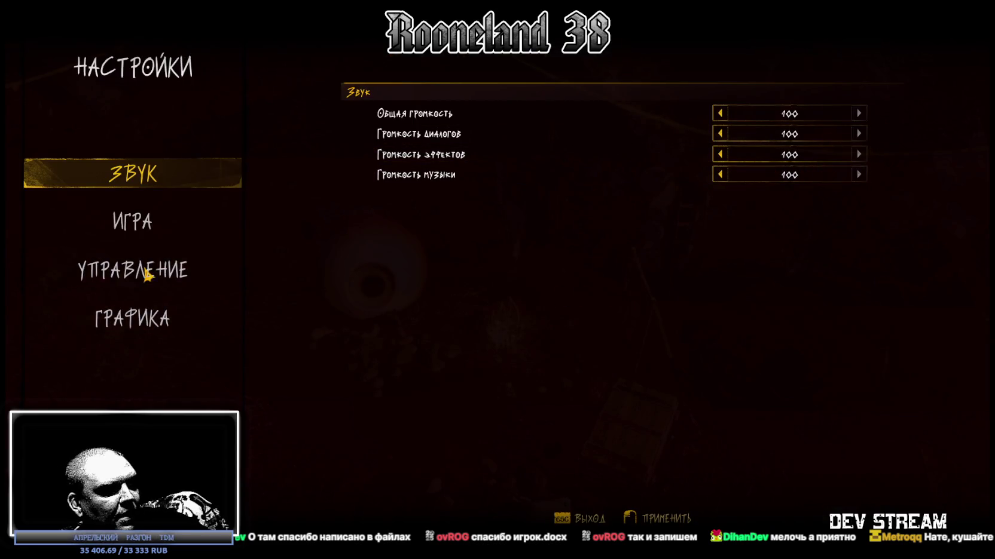
Step: In Графика set Full screen, 1920x1080, vertical sync and a raised frame limit, then exit unapplied
{"action": "left_click", "coordinate": [142, 317]}
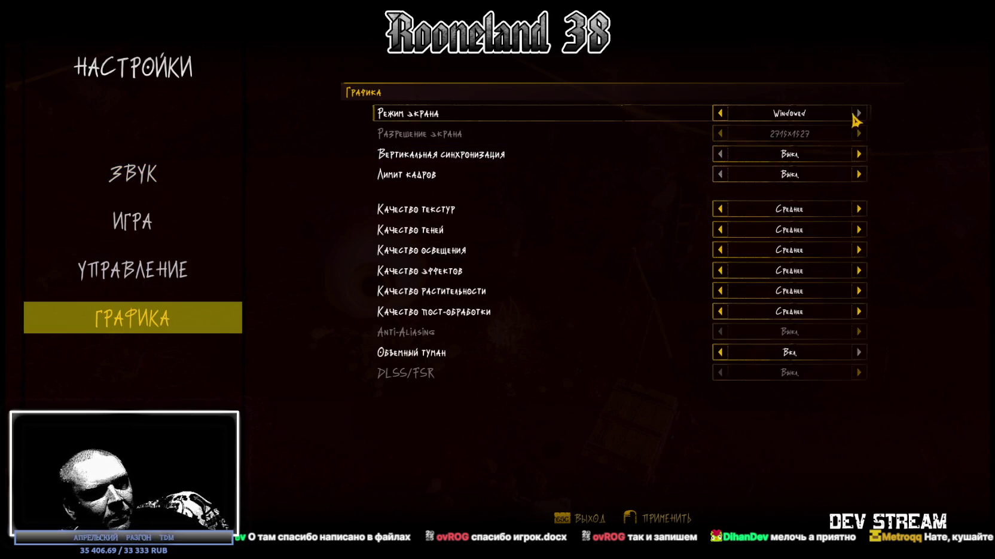
{"action": "left_click", "coordinate": [719, 113]}
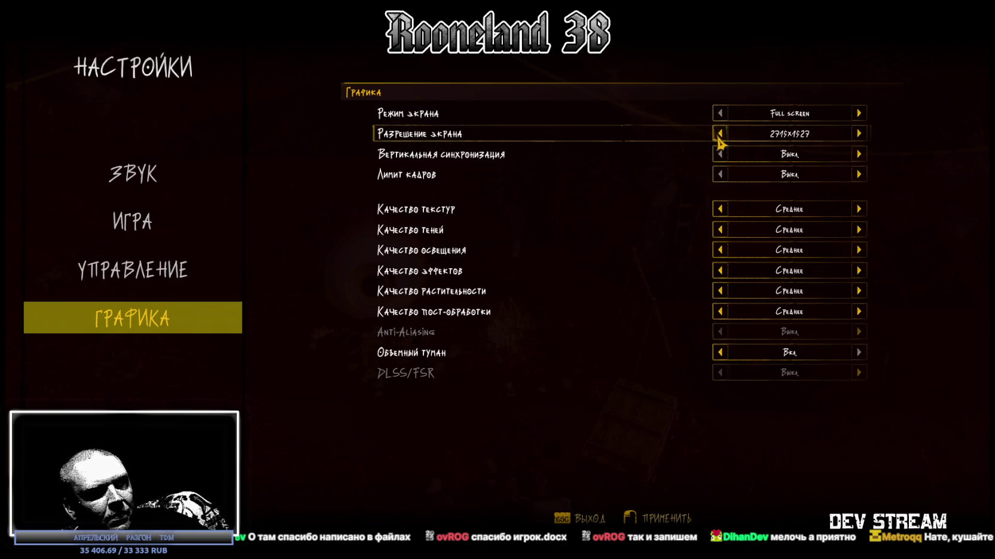
{"action": "left_click", "coordinate": [720, 135]}
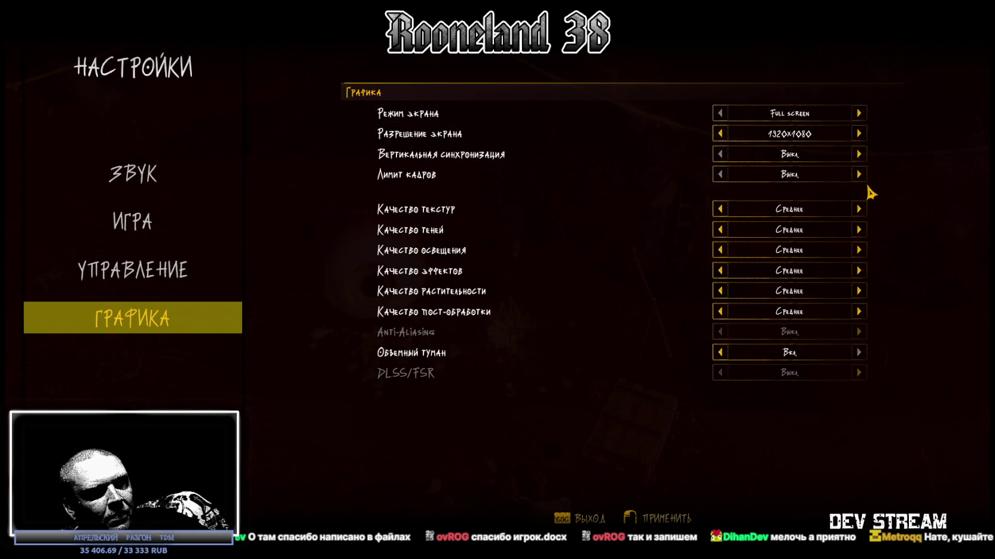
{"action": "left_click", "coordinate": [858, 154]}
{"action": "left_click", "coordinate": [859, 175]}
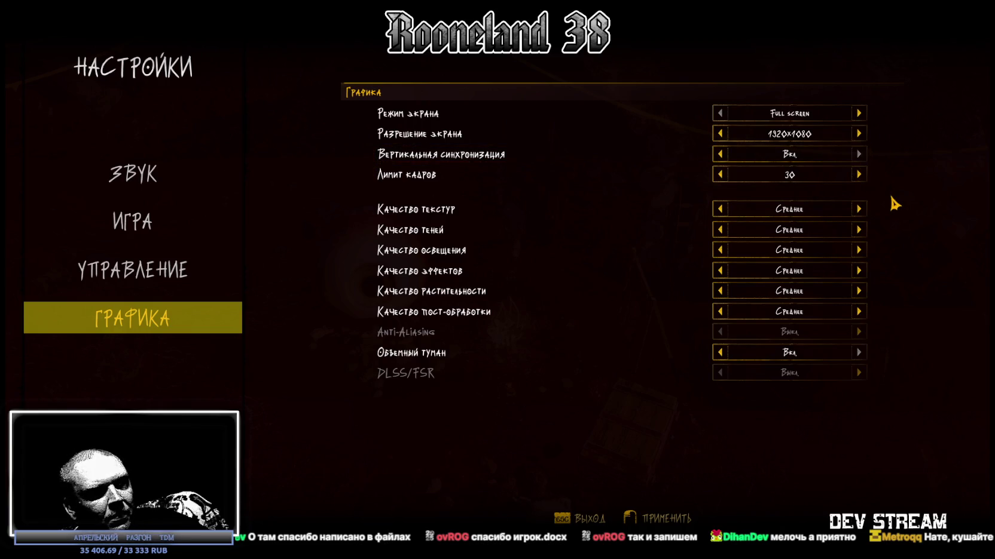
{"action": "left_click", "coordinate": [858, 174]}
{"action": "left_click", "coordinate": [859, 175]}
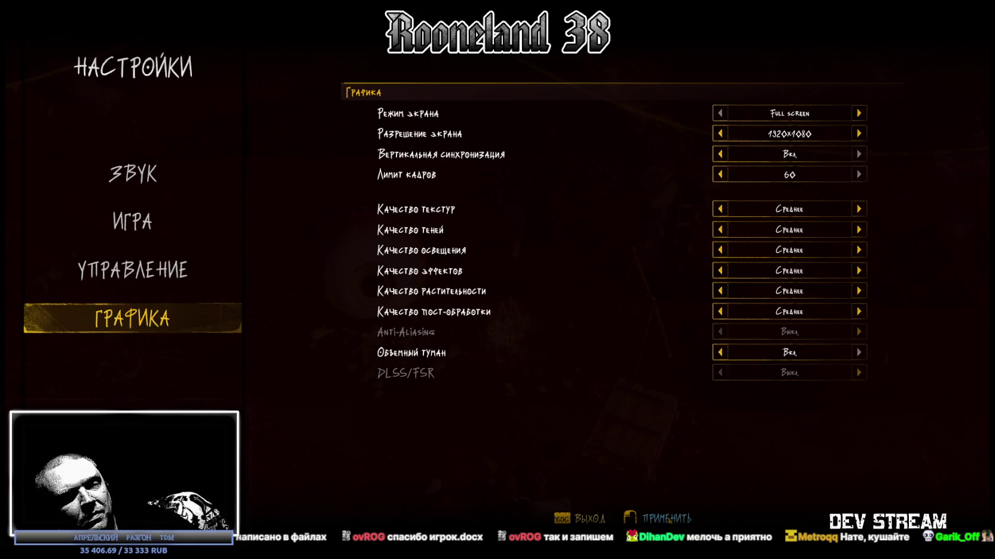
{"action": "left_click", "coordinate": [666, 519]}
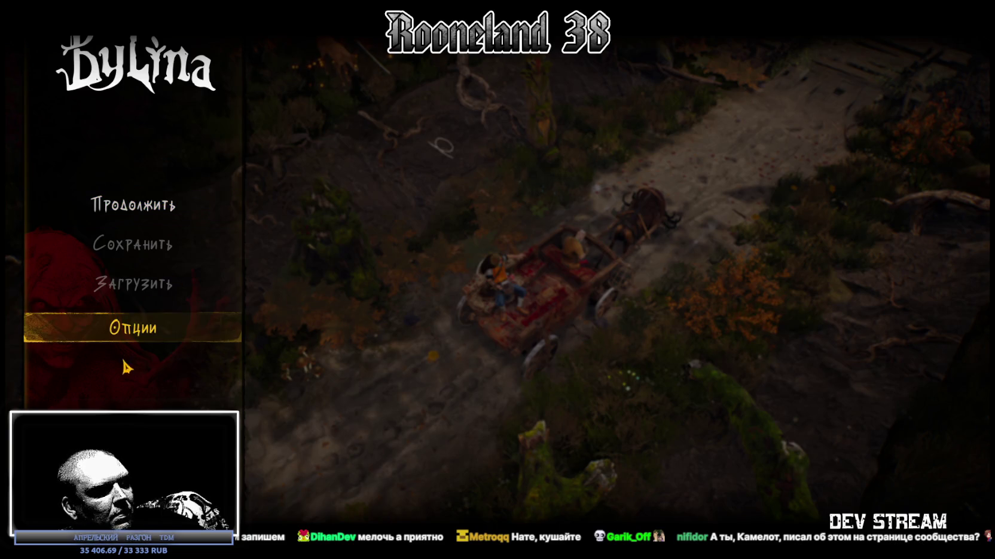
Step: Reopen settings to check whether graphics changes were kept, then switch away from the game
{"action": "left_click", "coordinate": [195, 323]}
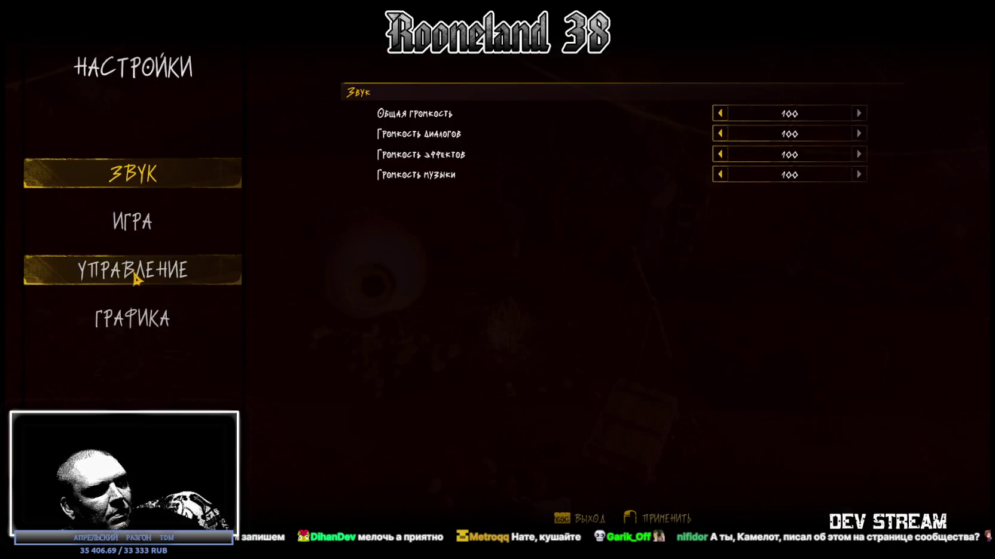
{"action": "left_click", "coordinate": [137, 317]}
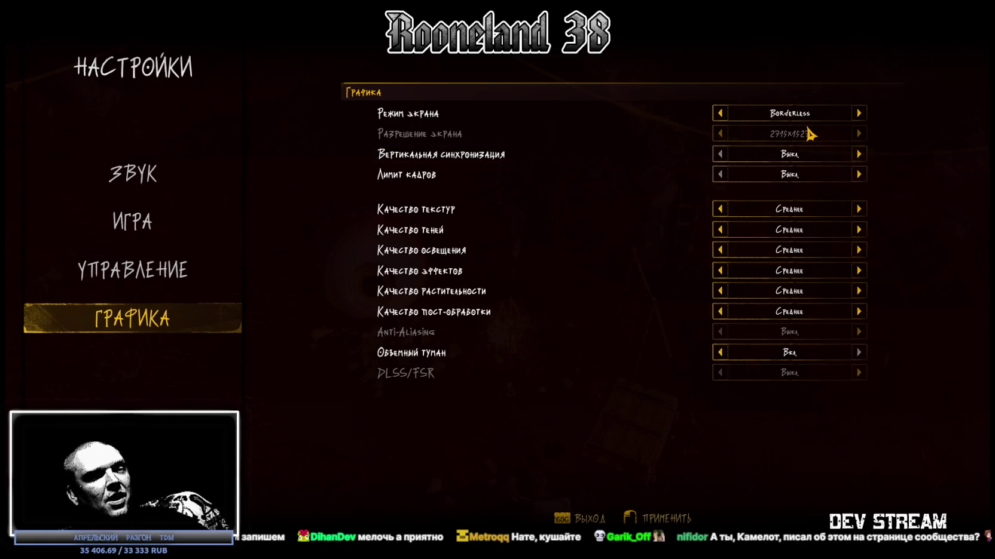
{"action": "key", "text": "alt+Tab"}
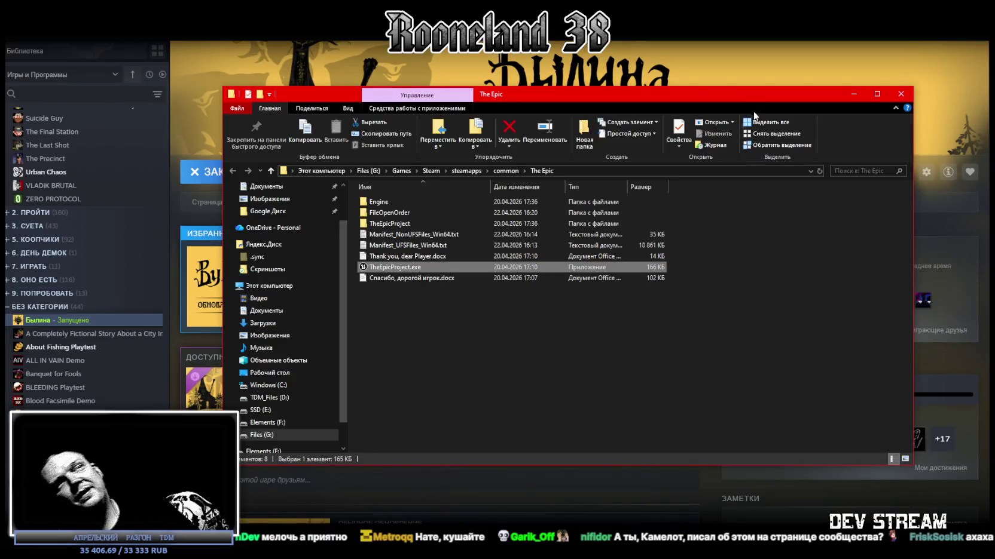
Step: Switch away from The Epic folder window back toward Unity
{"action": "key", "text": "alt+Tab"}
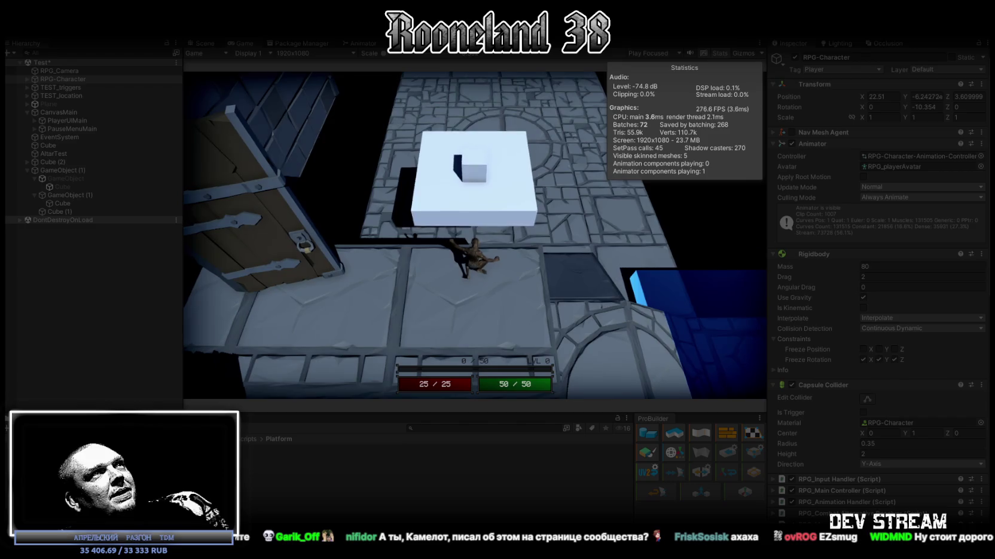
Step: Stop play mode in Unity with Ctrl+P and drag the Steam library window into view
{"action": "key", "text": "ctrl+p"}
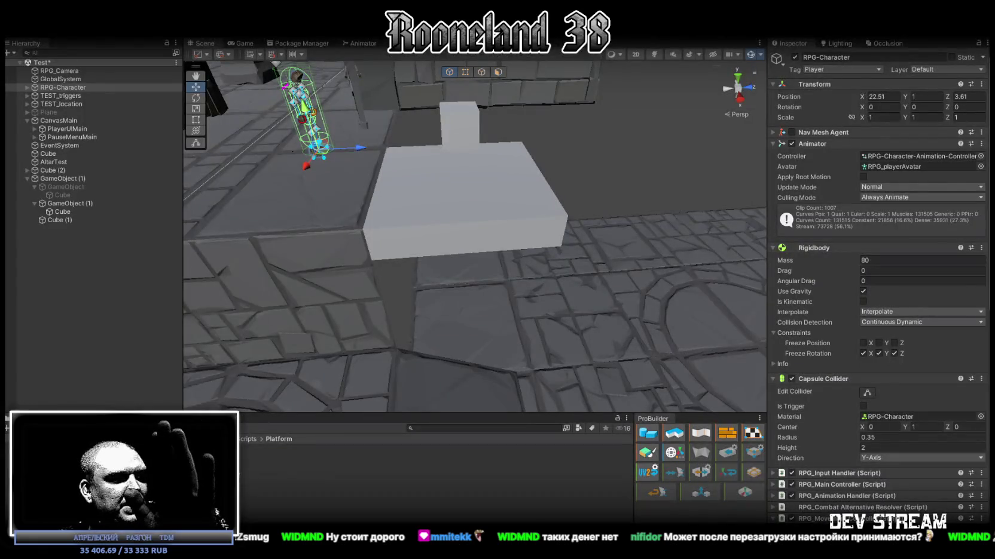
{"action": "left_click_drag", "start_coordinate": [0, 195], "coordinate": [359, 192]}
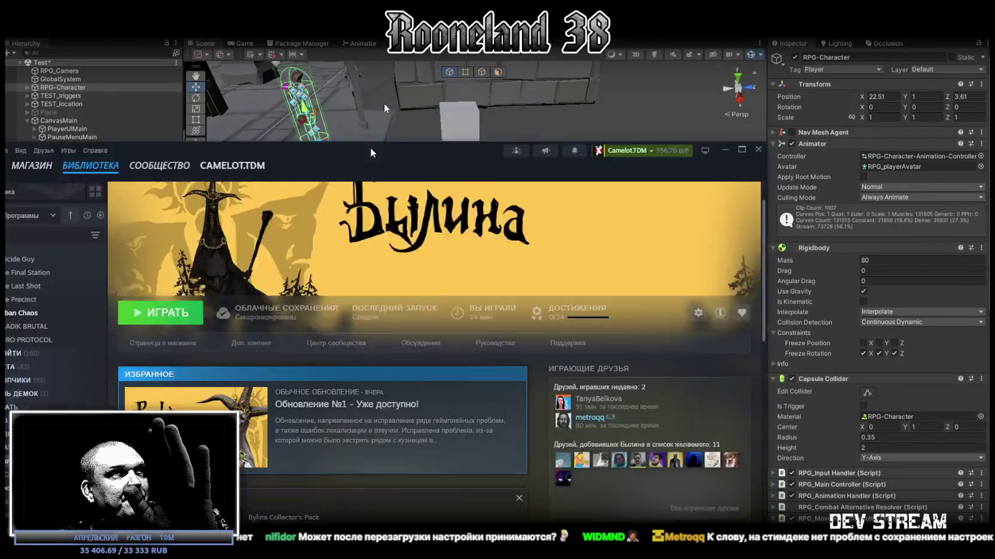
Step: Maximize the Steam window and launch Bylina from the Былина page
{"action": "double_click", "coordinate": [359, 197]}
{"action": "left_click", "coordinate": [229, 183]}
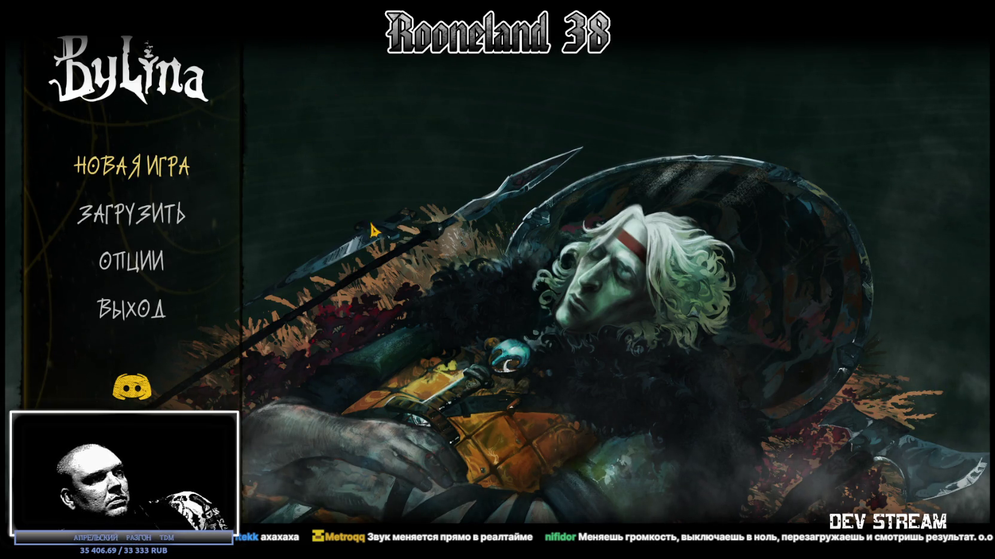
Step: In the graphics settings, switch screen mode to Full screen at 1920x1080 resolution
{"action": "left_click", "coordinate": [146, 272]}
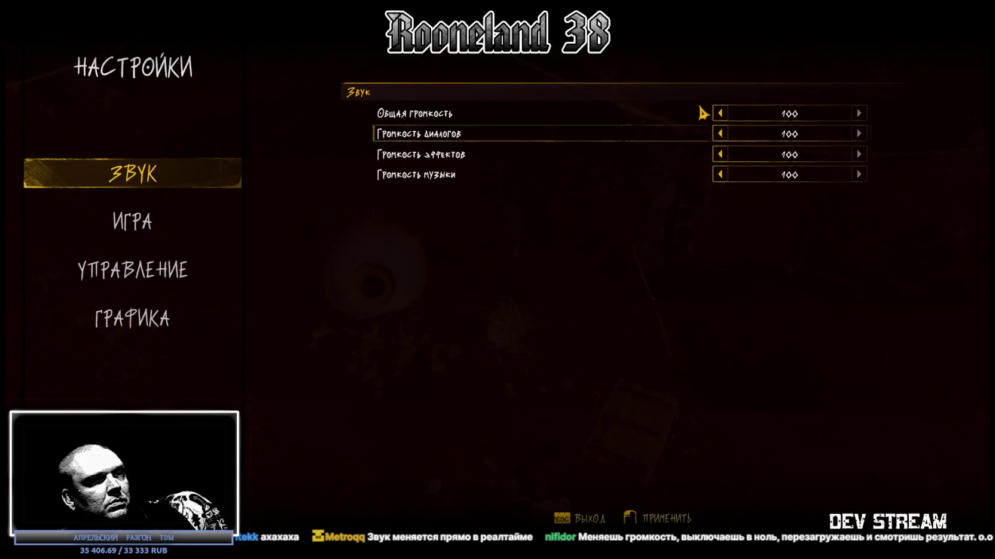
{"action": "left_click", "coordinate": [170, 273]}
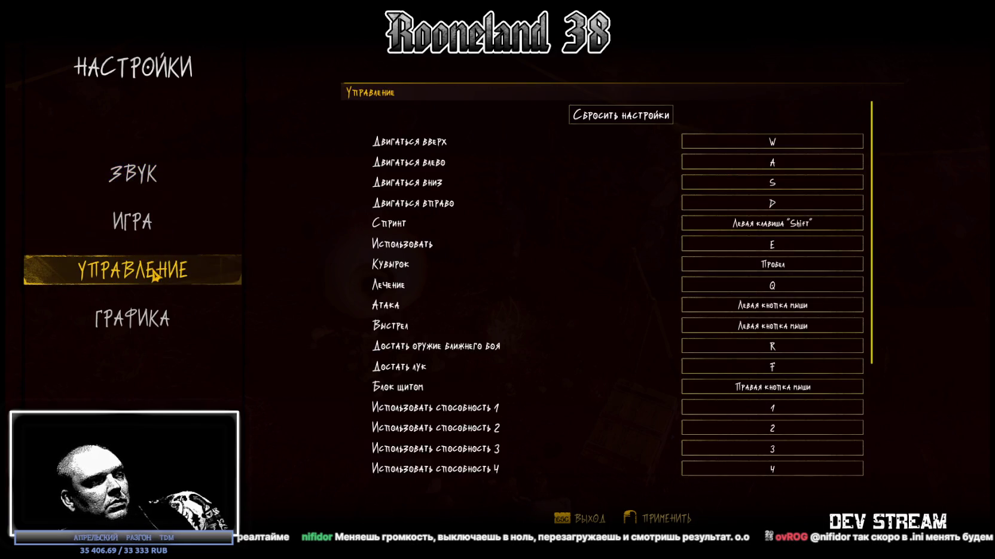
{"action": "left_click", "coordinate": [142, 307]}
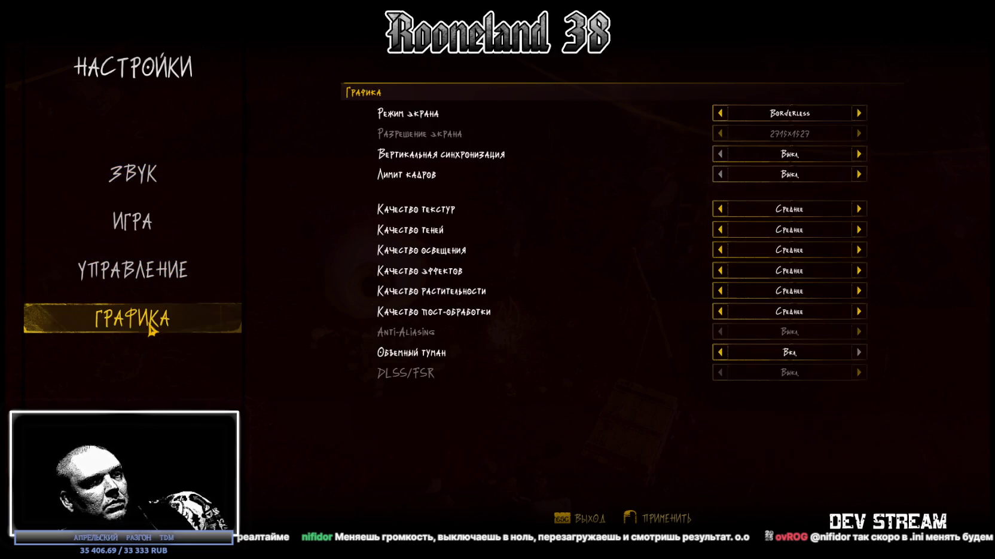
{"action": "left_click", "coordinate": [720, 114]}
{"action": "left_click", "coordinate": [721, 134]}
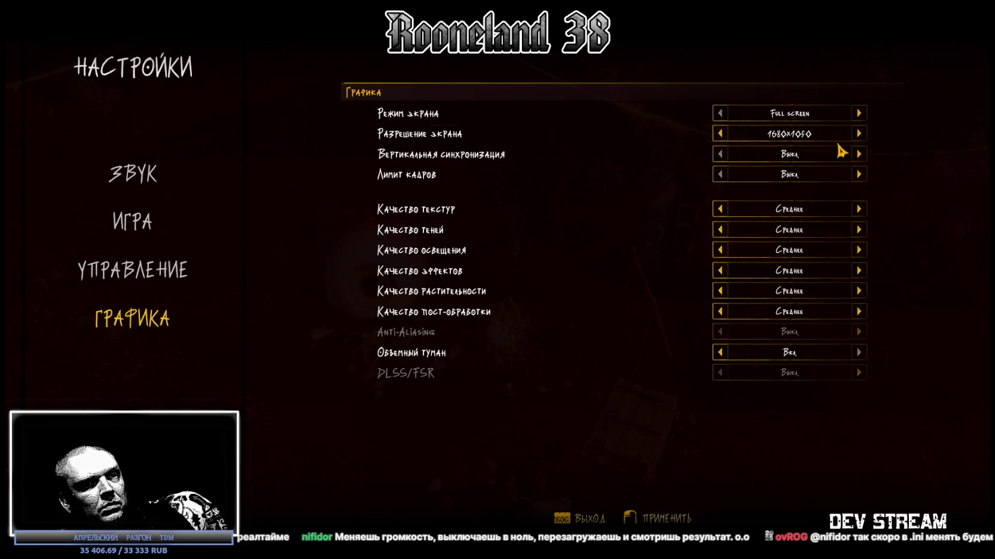
{"action": "left_click", "coordinate": [859, 135]}
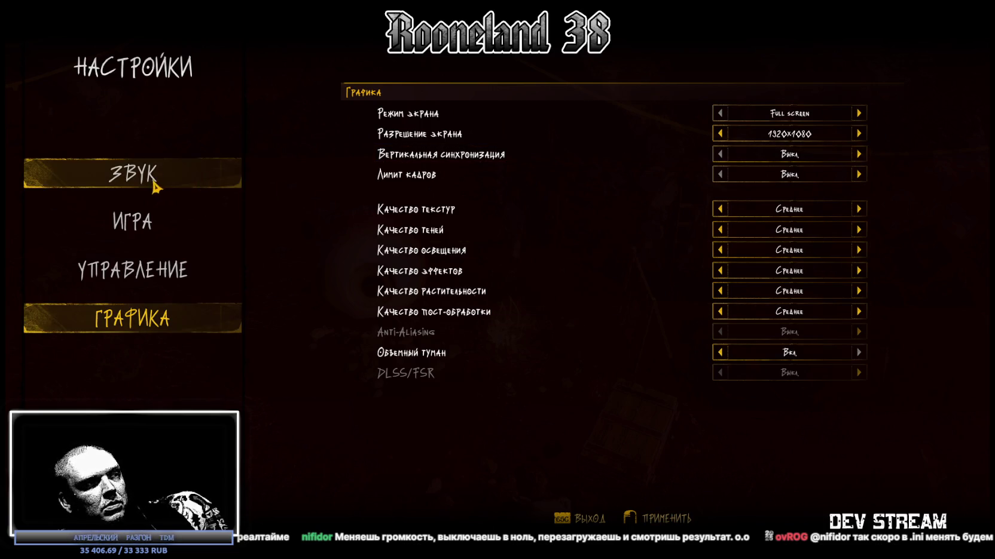
Step: Set master volume to 0, recheck Full screen at 1920x1080, and return to the main menu
{"action": "left_click", "coordinate": [239, 180]}
{"action": "left_click", "coordinate": [720, 113]}
{"action": "left_click", "coordinate": [721, 113]}
{"action": "left_click", "coordinate": [721, 113]}
{"action": "left_click", "coordinate": [720, 114]}
{"action": "key", "text": "Up"}
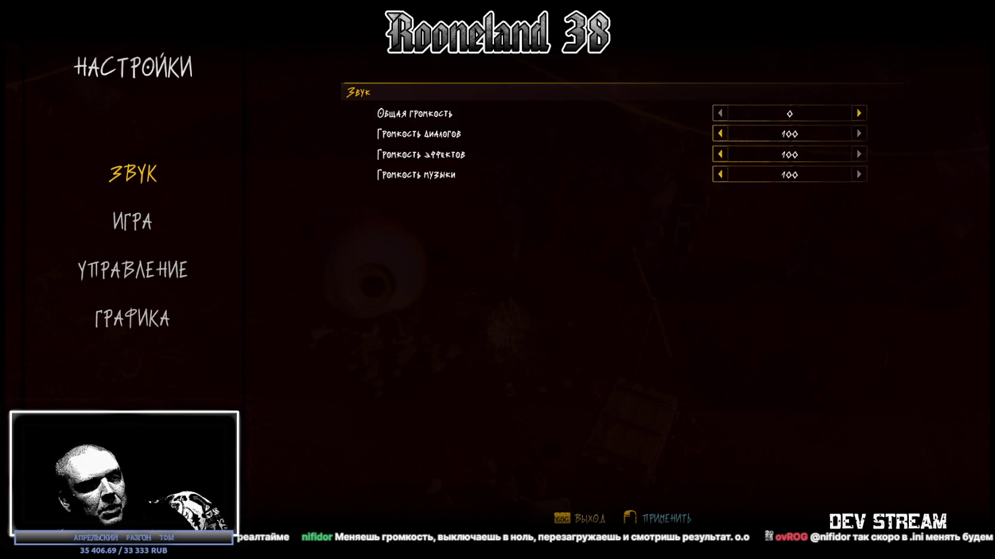
{"action": "left_click", "coordinate": [60, 322]}
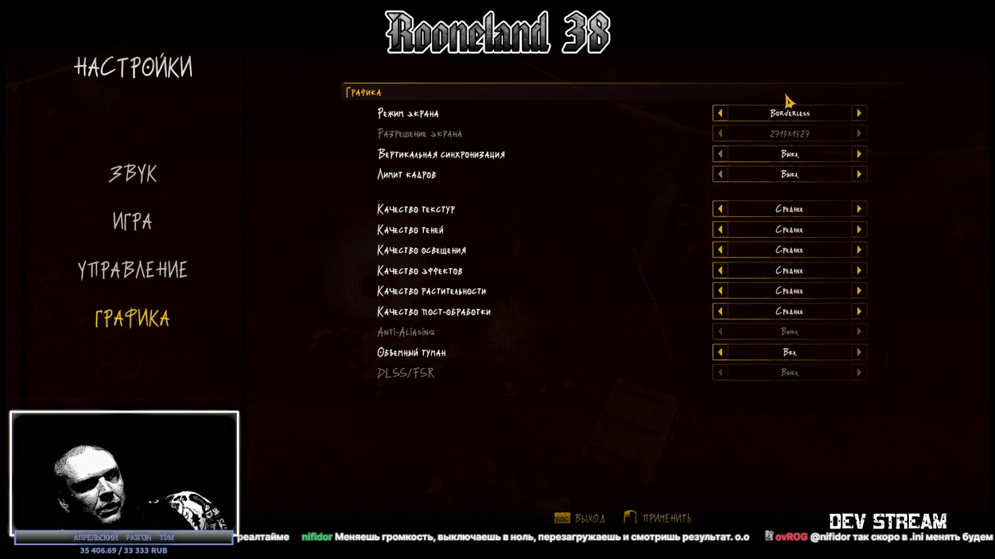
{"action": "left_click", "coordinate": [720, 134]}
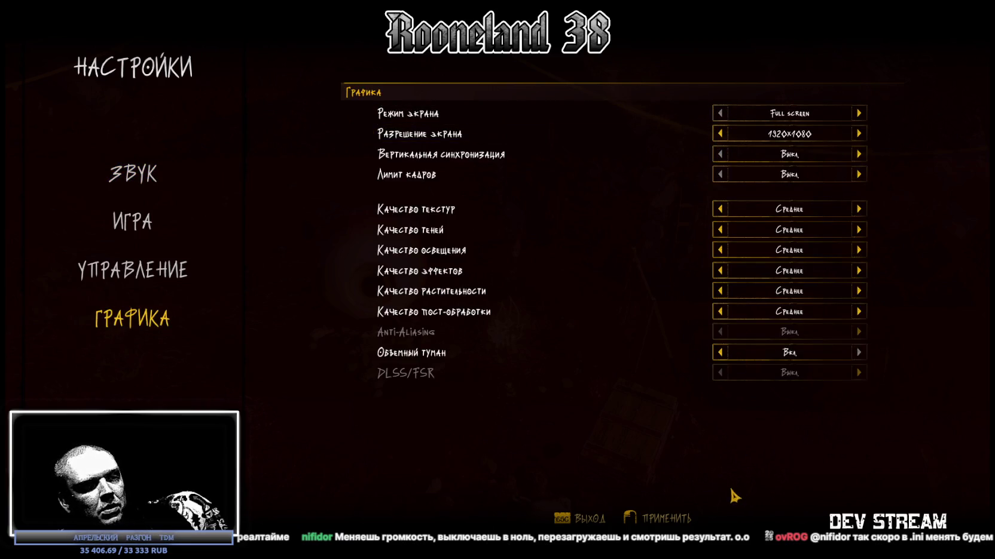
{"action": "key", "text": "Escape"}
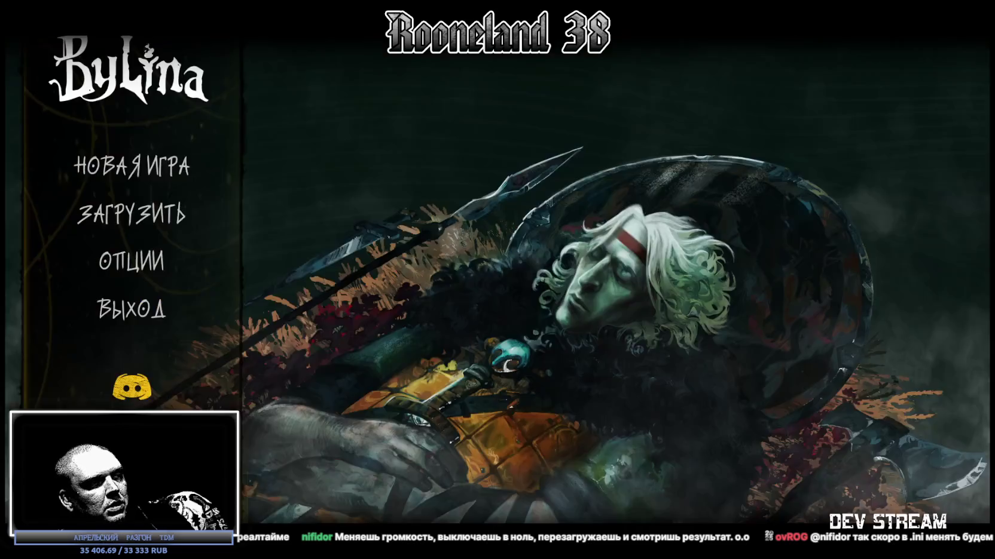
Step: Exit Bylina with ВЫХОД and relaunch it with ИГРАТЬ on the Былина library page
{"action": "left_click", "coordinate": [153, 315]}
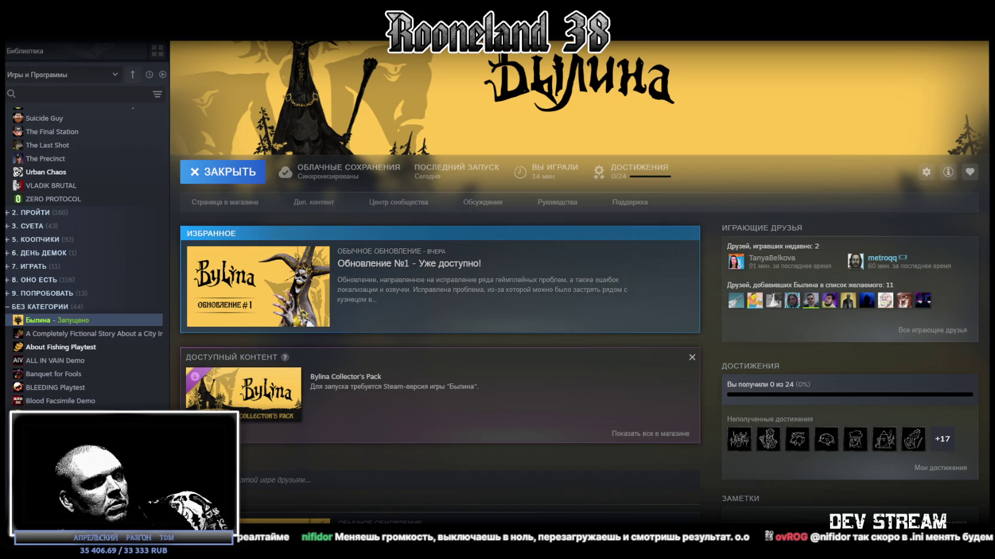
{"action": "left_click", "coordinate": [225, 173]}
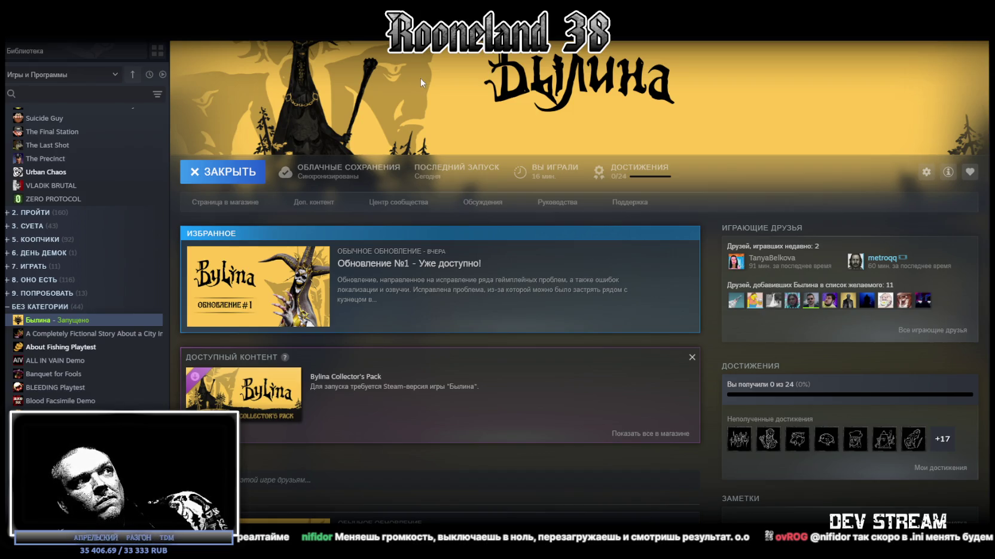
{"action": "scroll", "coordinate": [345, 238], "scroll_direction": "down", "scroll_amount": 3}
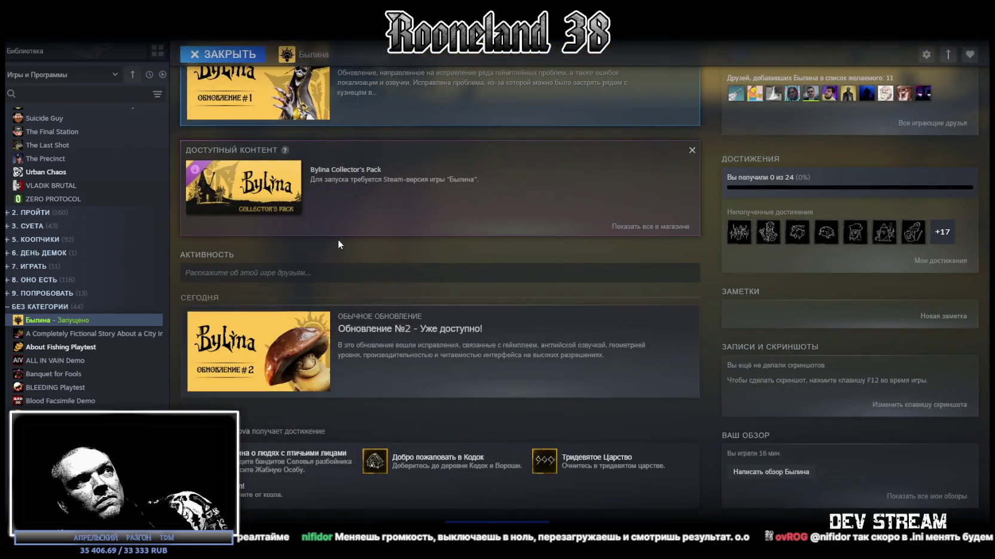
{"action": "scroll", "coordinate": [334, 235], "scroll_direction": "down", "scroll_amount": 2}
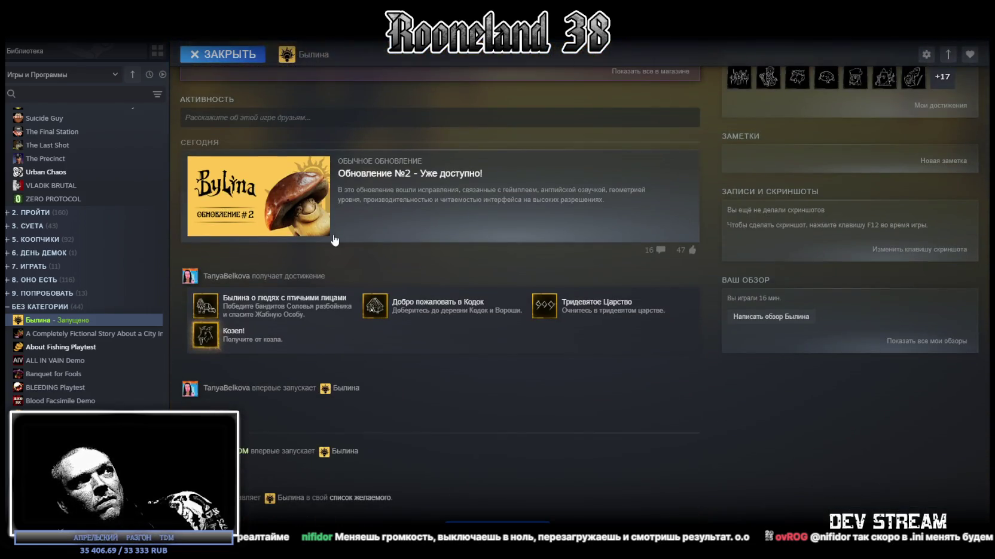
{"action": "scroll", "coordinate": [334, 235], "scroll_direction": "up", "scroll_amount": 3}
{"action": "scroll", "coordinate": [331, 230], "scroll_direction": "up", "scroll_amount": 3}
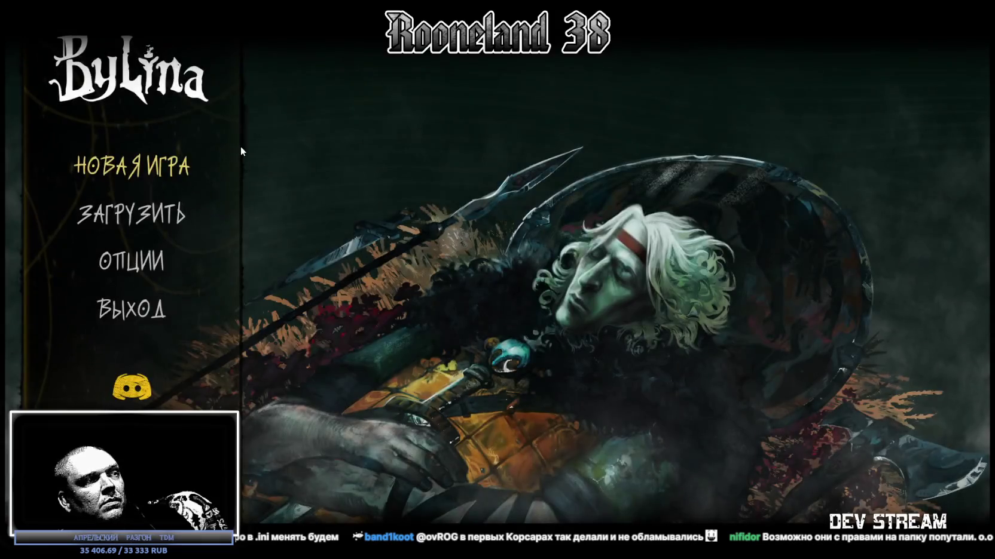
Step: In ОПЦИИ, review the Графика and Управление tabs to see if earlier settings persisted
{"action": "left_click", "coordinate": [142, 257]}
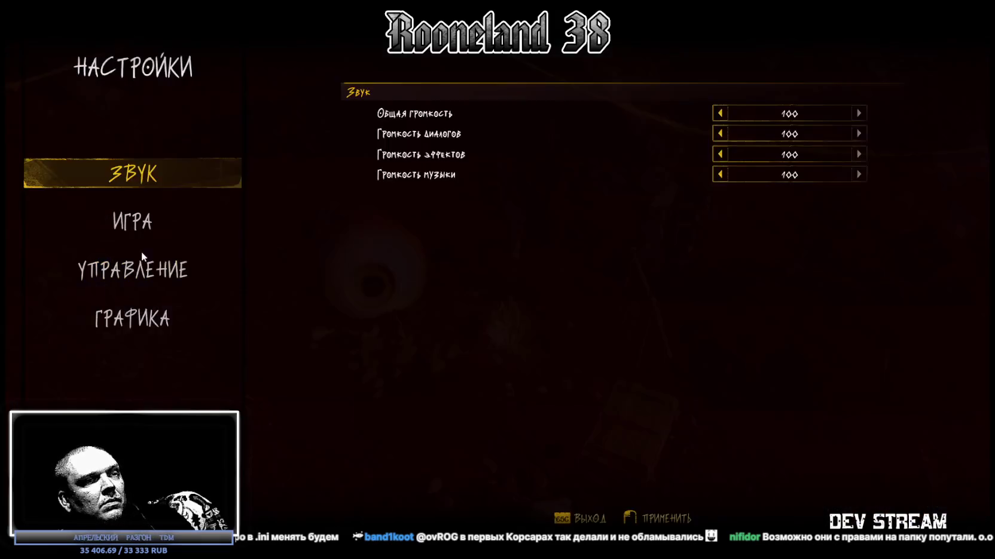
{"action": "left_click", "coordinate": [173, 351]}
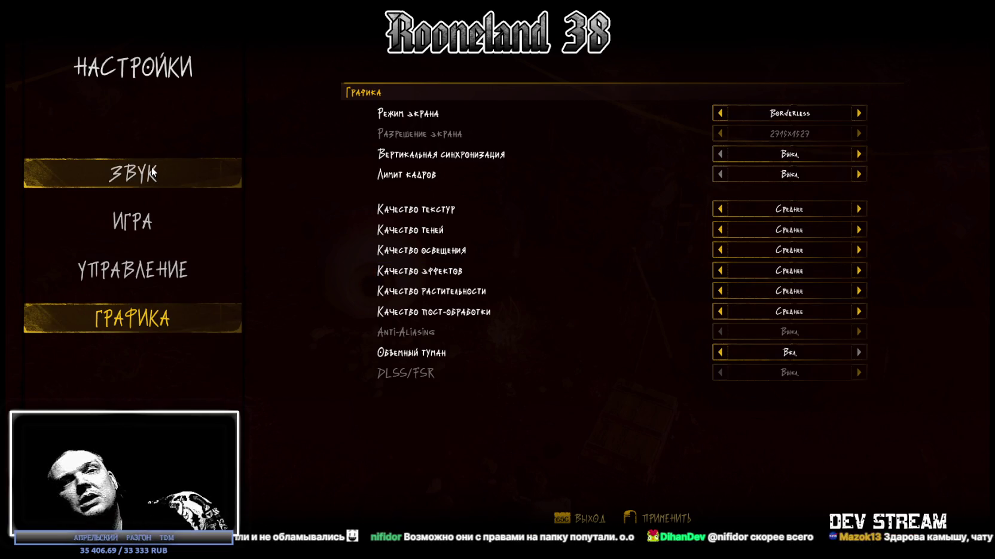
{"action": "left_click", "coordinate": [144, 274]}
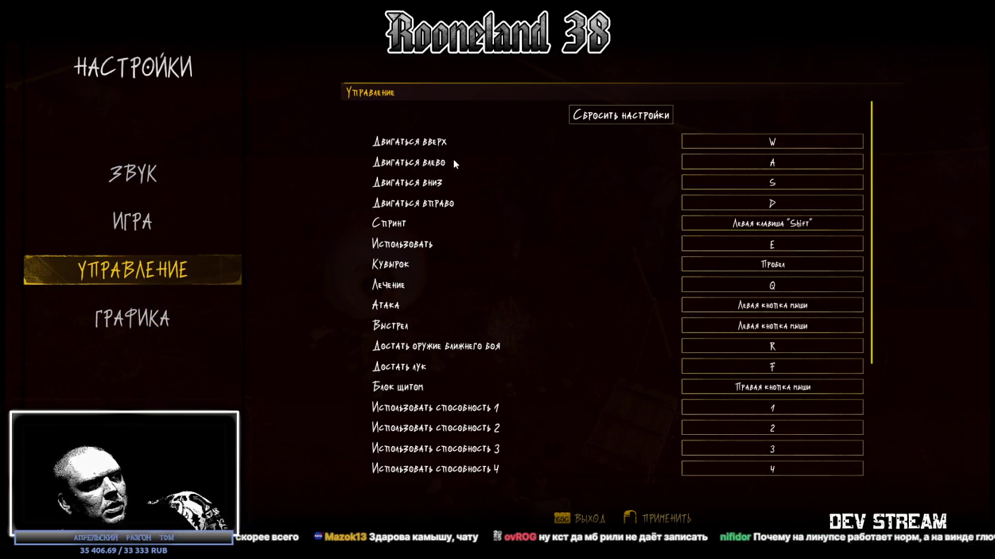
{"action": "scroll", "coordinate": [436, 159], "scroll_direction": "down", "scroll_amount": 2}
{"action": "scroll", "coordinate": [436, 159], "scroll_direction": "down", "scroll_amount": 5}
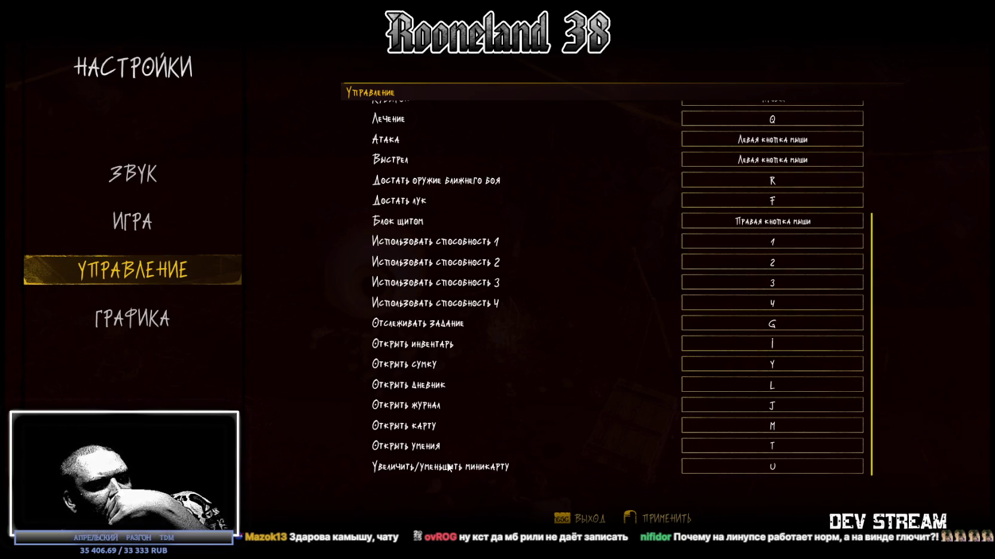
{"action": "scroll", "coordinate": [434, 443], "scroll_direction": "up", "scroll_amount": 5}
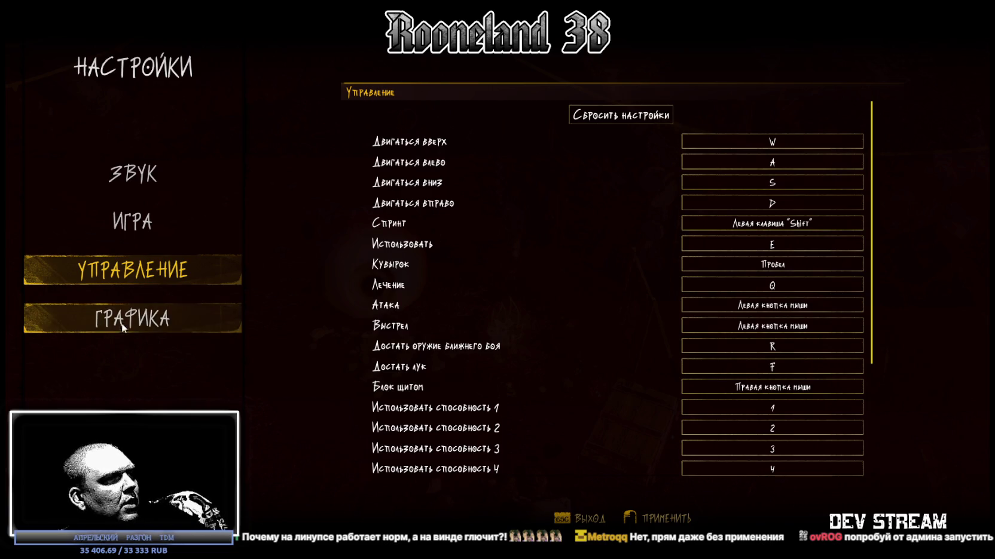
Step: Lower Общая громкость to 40 in the Звук tab and return to the main menu
{"action": "left_click", "coordinate": [185, 317]}
{"action": "left_click", "coordinate": [138, 172]}
{"action": "left_click", "coordinate": [720, 113]}
{"action": "left_click", "coordinate": [720, 113]}
{"action": "left_click", "coordinate": [719, 112]}
{"action": "left_click", "coordinate": [720, 113]}
{"action": "left_click", "coordinate": [720, 113]}
{"action": "left_click", "coordinate": [719, 113]}
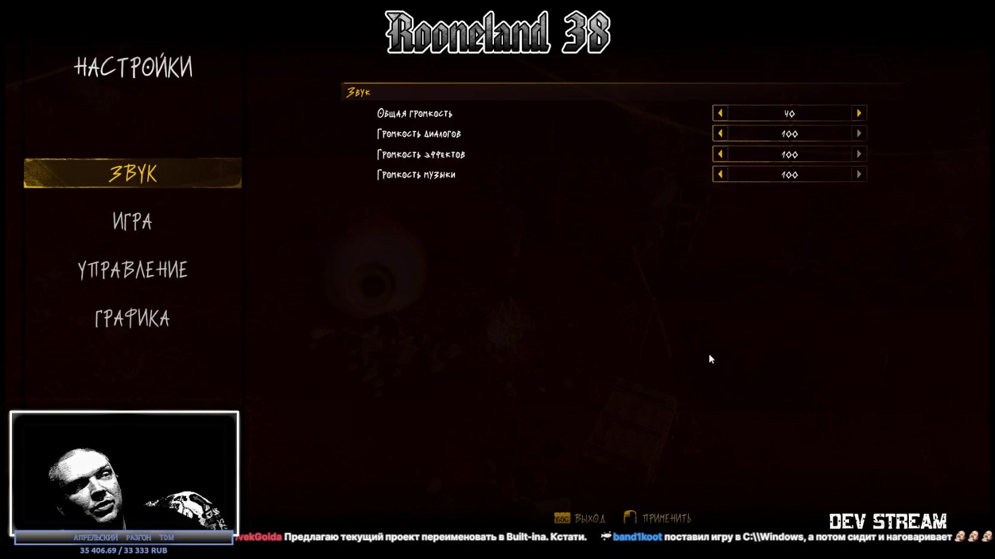
{"action": "key", "text": "Escape"}
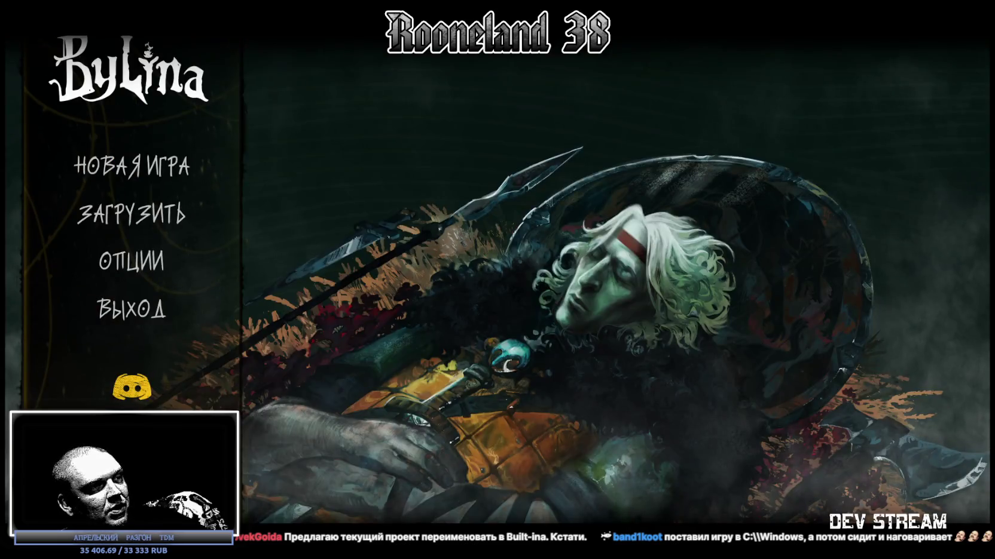
Step: Browse Bylina's installed files via Управление > Просмотреть локальные файлы, then return to Steam
{"action": "key", "text": "alt+Tab"}
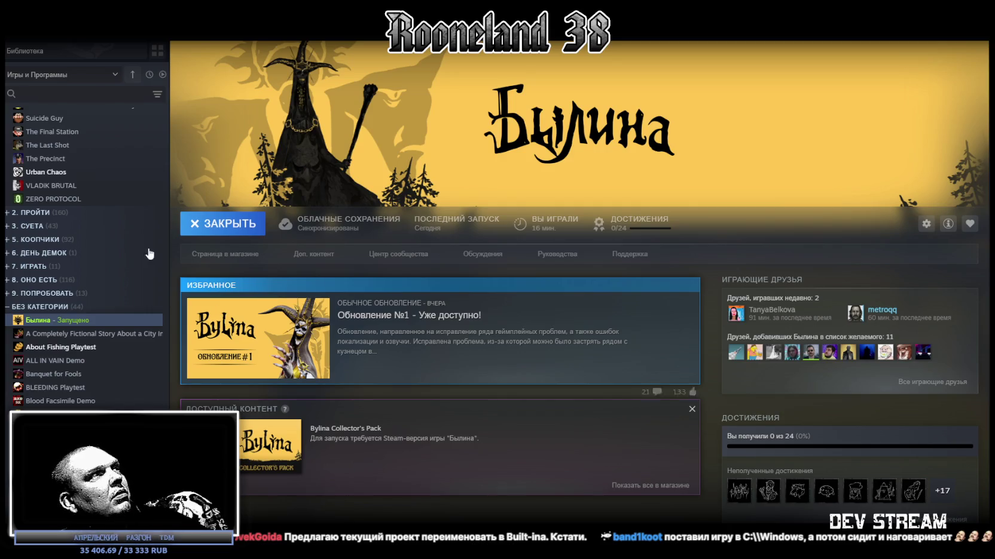
{"action": "right_click", "coordinate": [89, 320]}
{"action": "mouse_move", "coordinate": [128, 378]}
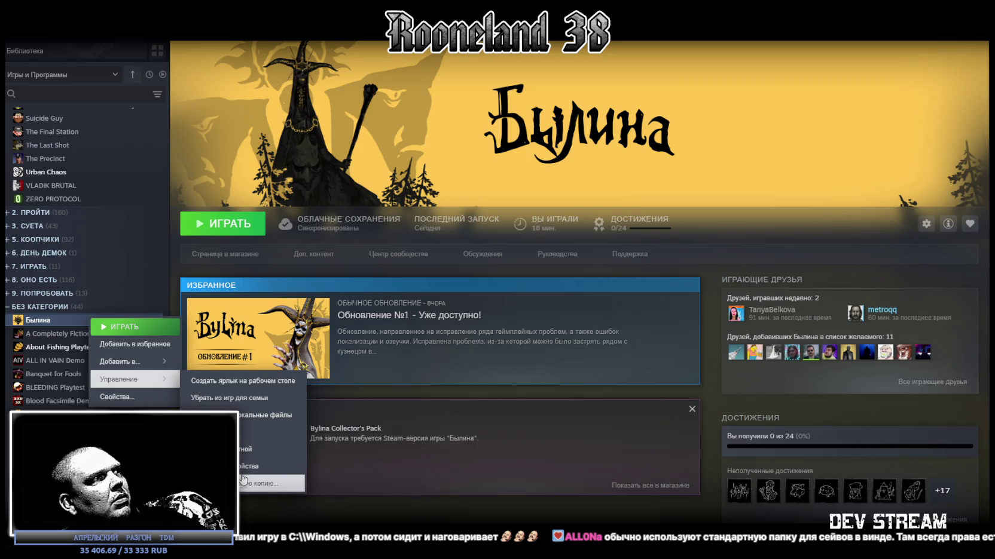
{"action": "left_click", "coordinate": [215, 416]}
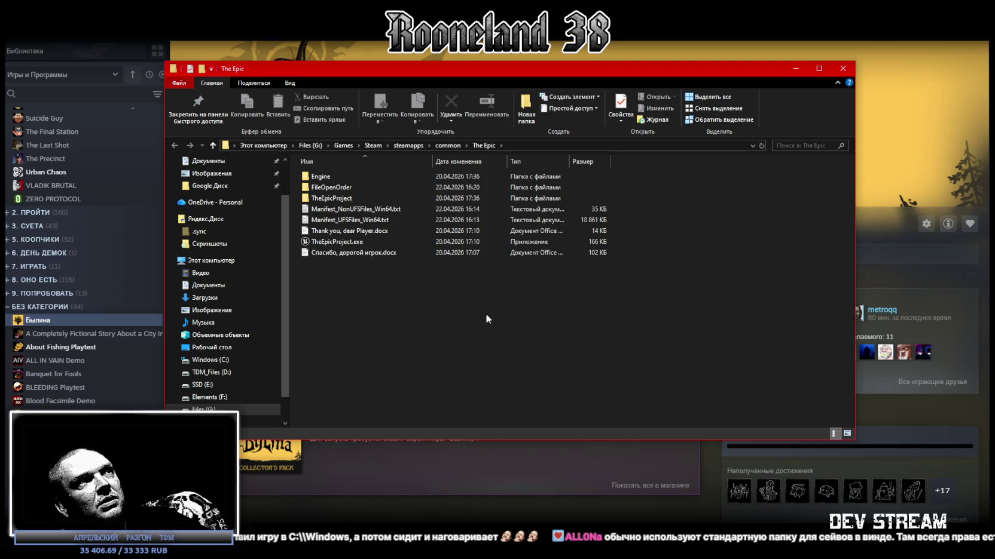
{"action": "left_click_drag", "start_coordinate": [424, 67], "coordinate": [426, 141]}
{"action": "key", "text": "alt+Tab"}
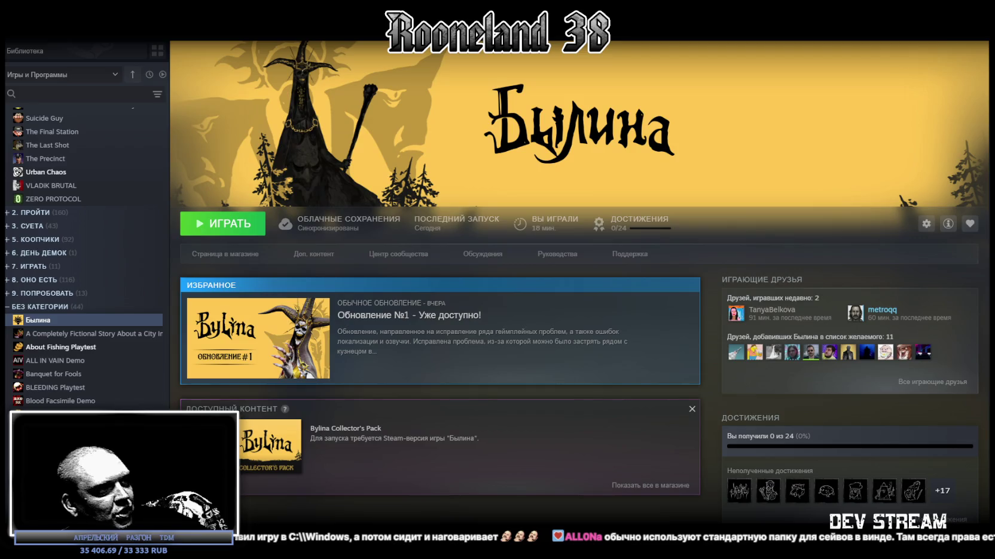
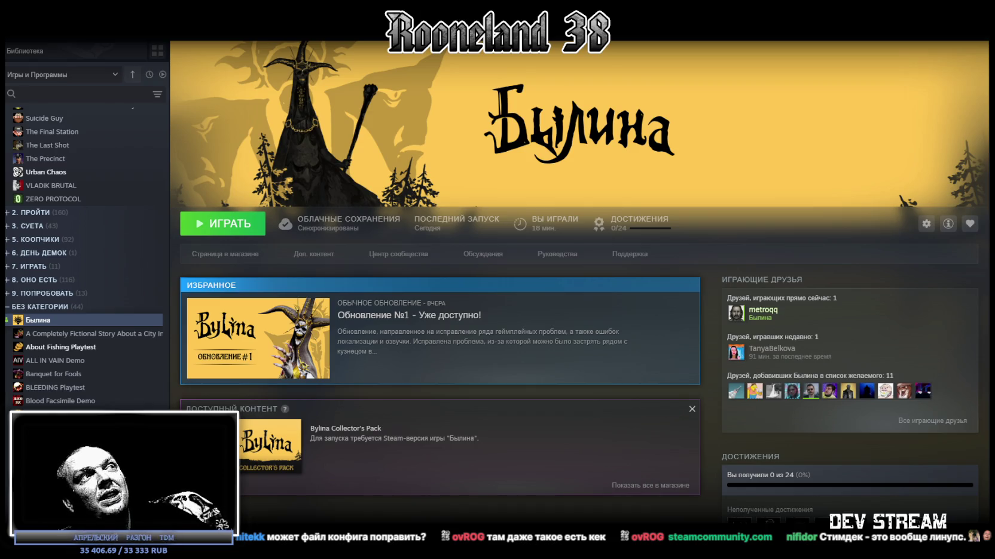
Step: Return from the Steam library page to the Unity editor showing the Test scene
{"action": "key", "text": "alt+Tab"}
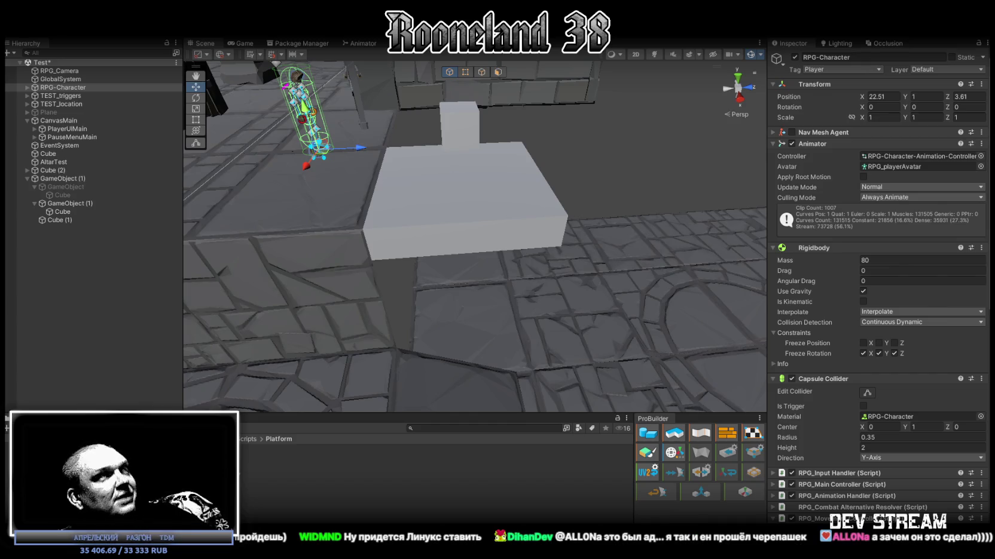
Step: Insert the 13-line rb.position / transform.position block above CancelRoll in RPG_MovementController.cs
{"action": "key", "text": "alt+Tab"}
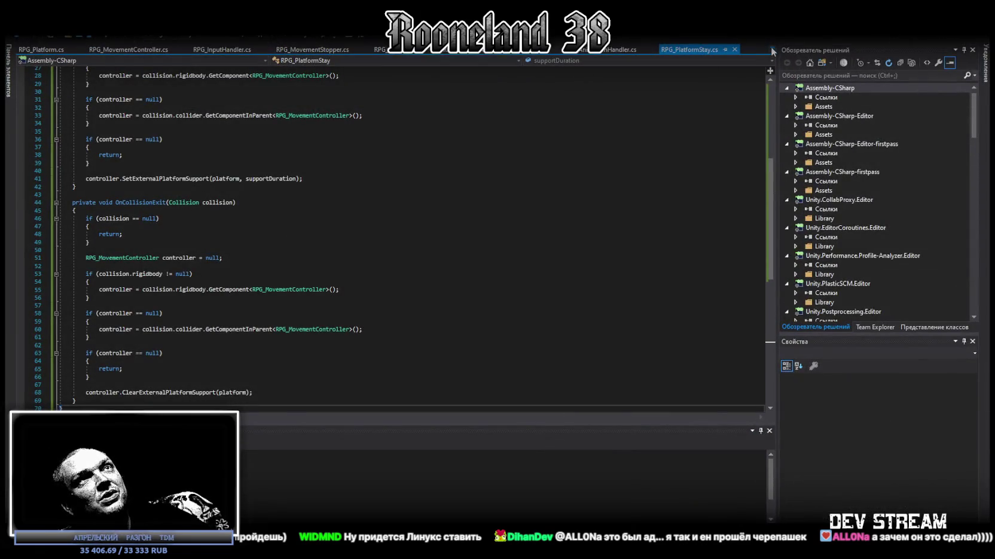
{"action": "left_click", "coordinate": [771, 50]}
{"action": "left_click", "coordinate": [837, 311]}
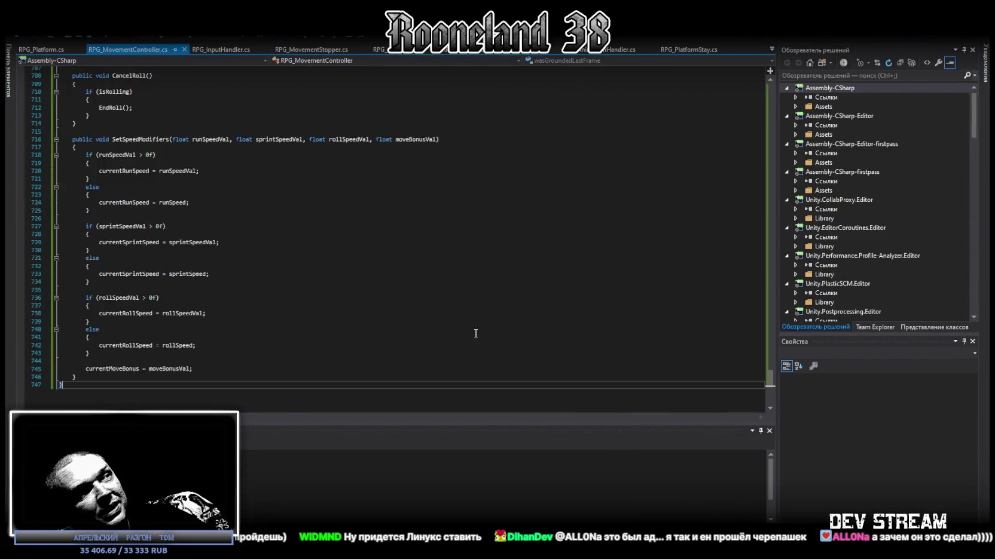
{"action": "scroll", "coordinate": [569, 315], "scroll_direction": "down", "scroll_amount": 5}
{"action": "key", "text": "ctrl+z"}
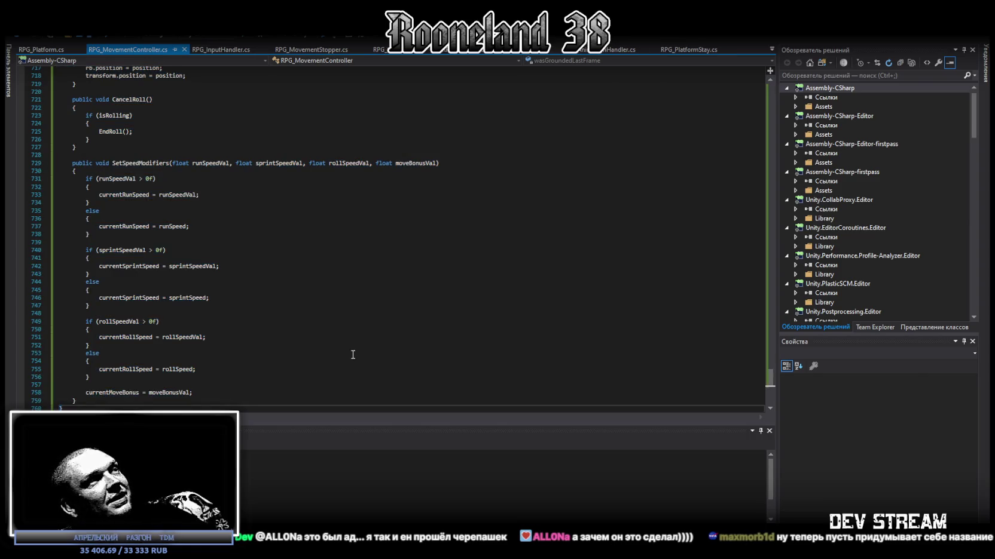
{"action": "key", "text": "alt+Tab"}
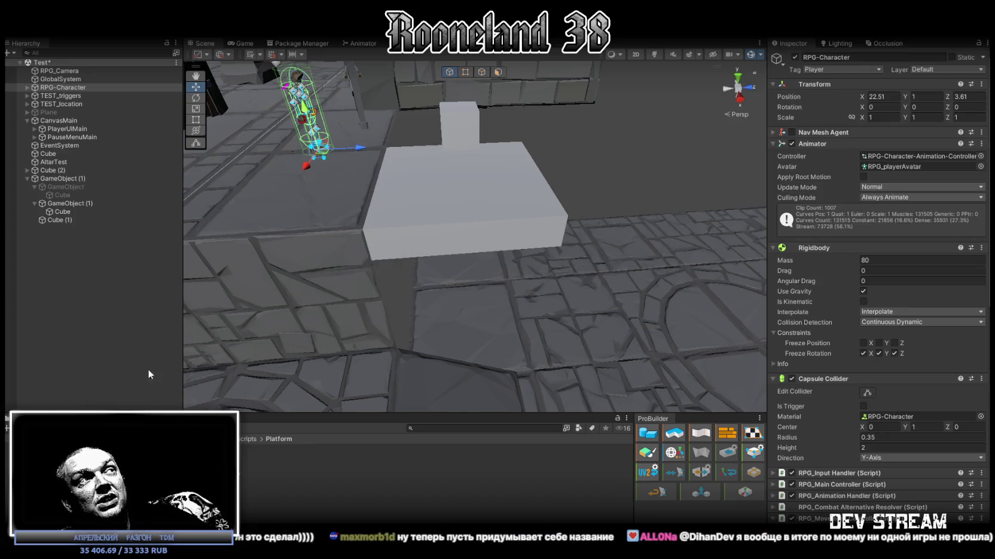
Step: Maximize the game view and walk the character up the corridor into the crate room
{"action": "mouse_move", "coordinate": [419, 245]}
{"action": "left_mouse_down"}
{"action": "mouse_move", "coordinate": [446, 231]}
{"action": "mouse_move", "coordinate": [483, 155]}
{"action": "left_mouse_up"}
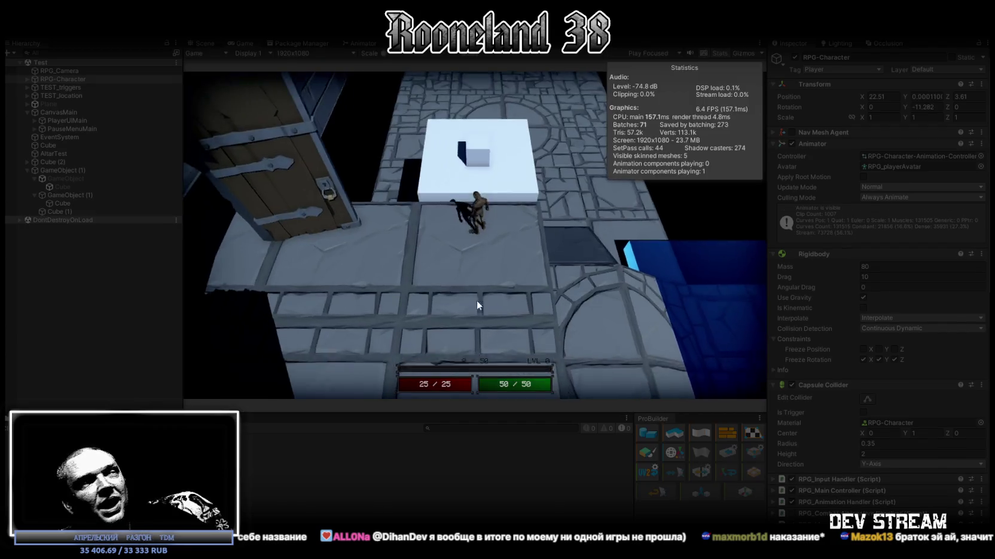
{"action": "key", "text": "w"}
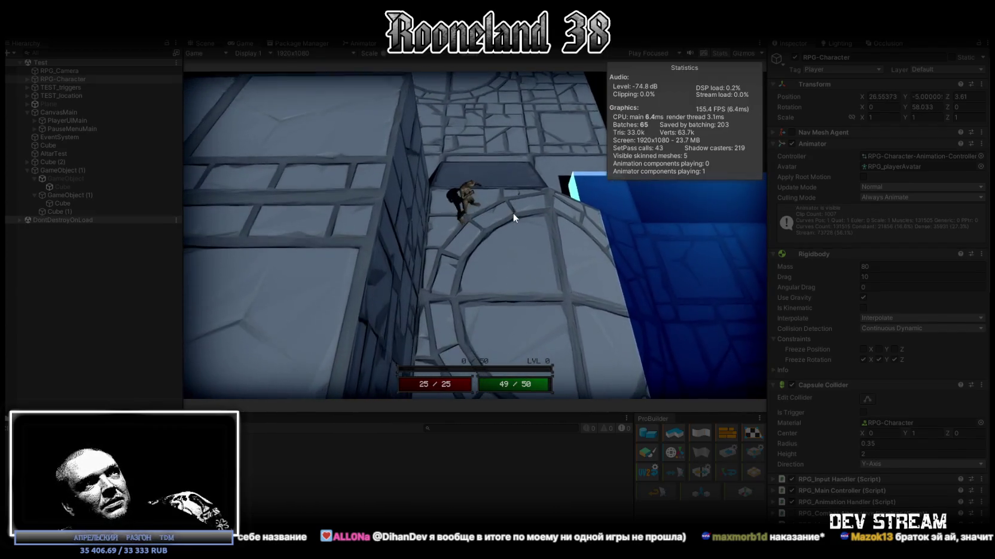
{"action": "key", "text": "w"}
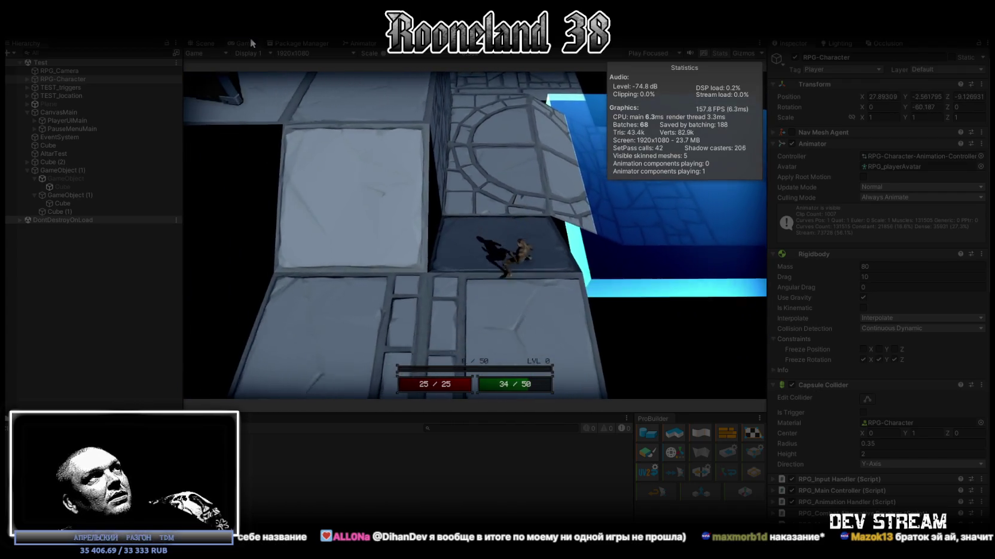
{"action": "double_click", "coordinate": [243, 44]}
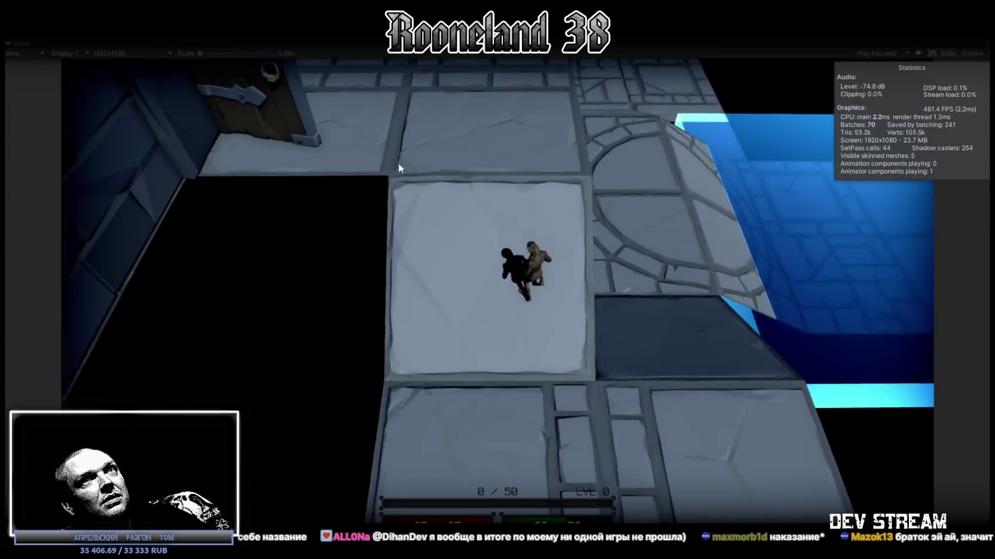
{"action": "key", "text": "w"}
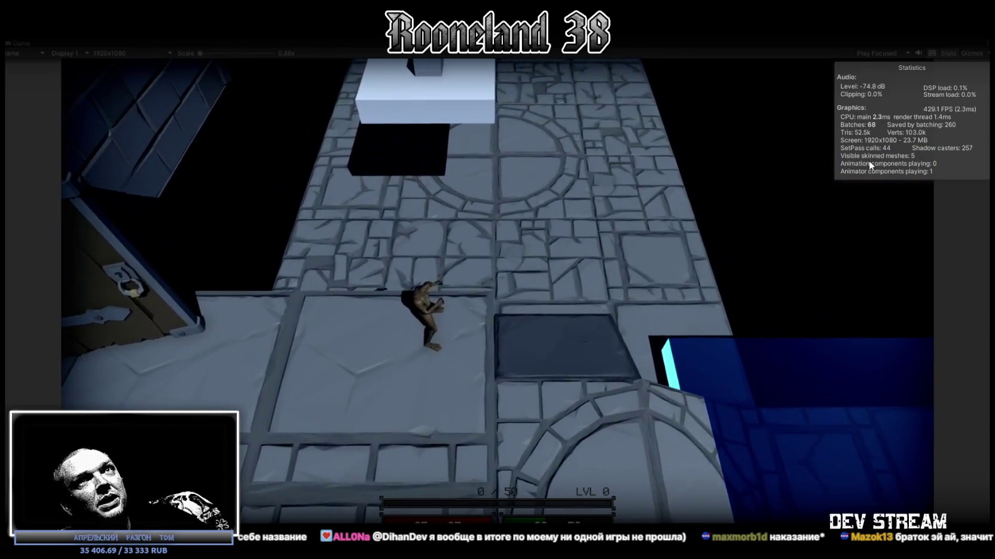
{"action": "key", "text": "w"}
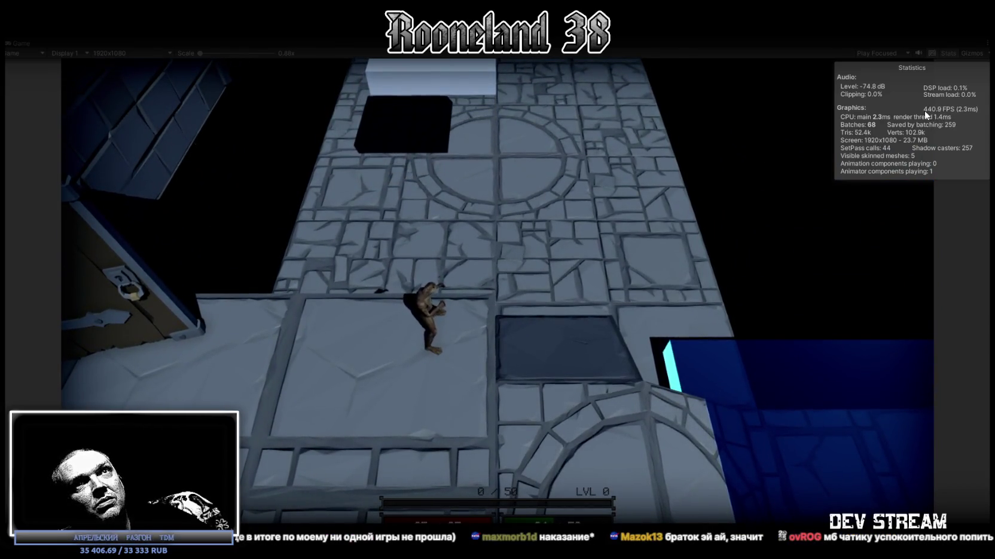
{"action": "key", "text": "w"}
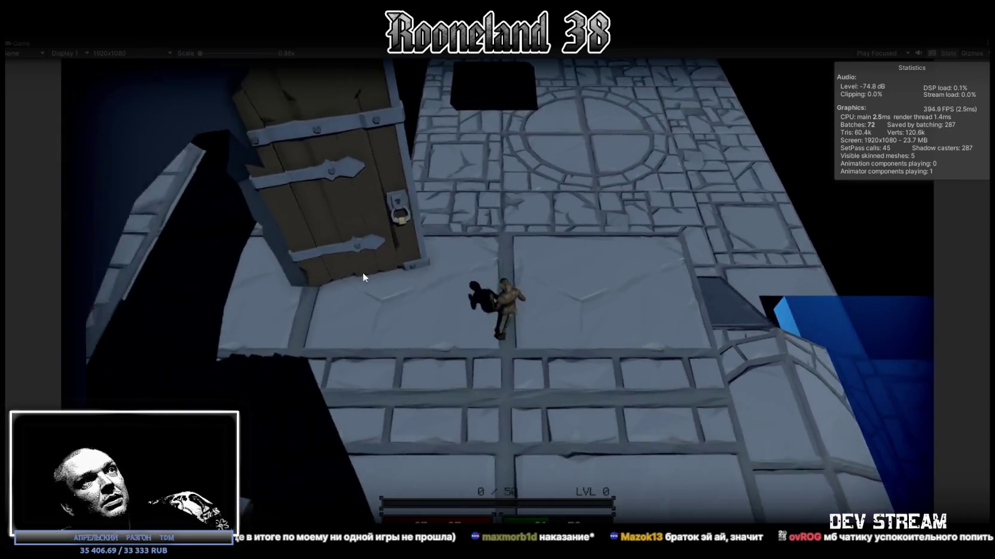
{"action": "key", "text": "w"}
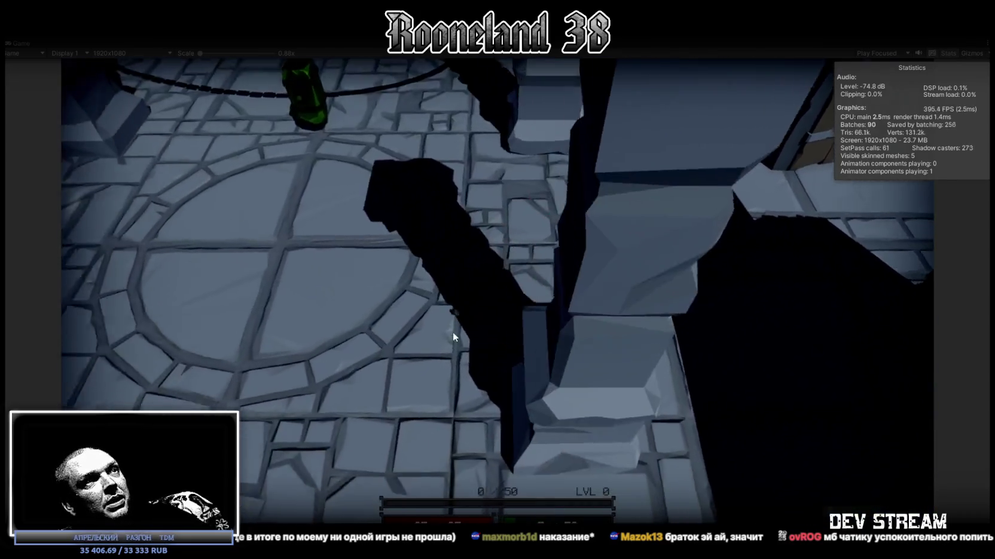
{"action": "key", "text": "w"}
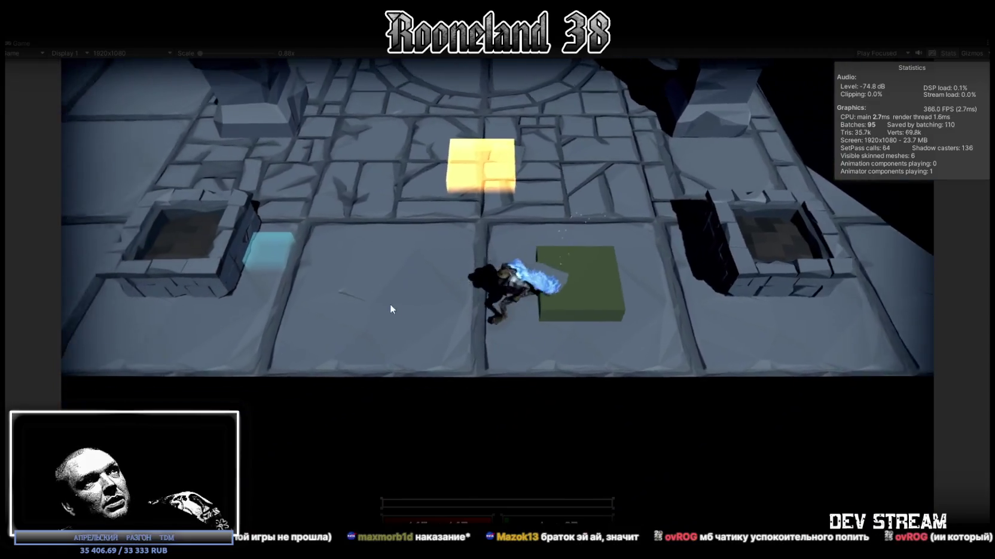
Step: Walk the character across the tiled floor and circular room onto the white platform block
{"action": "key", "text": "a"}
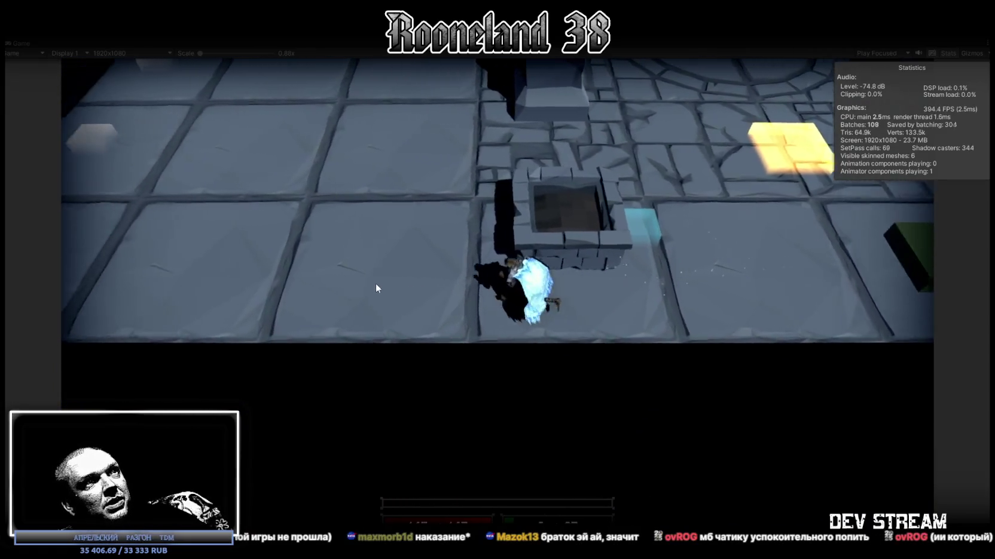
{"action": "key", "text": "w"}
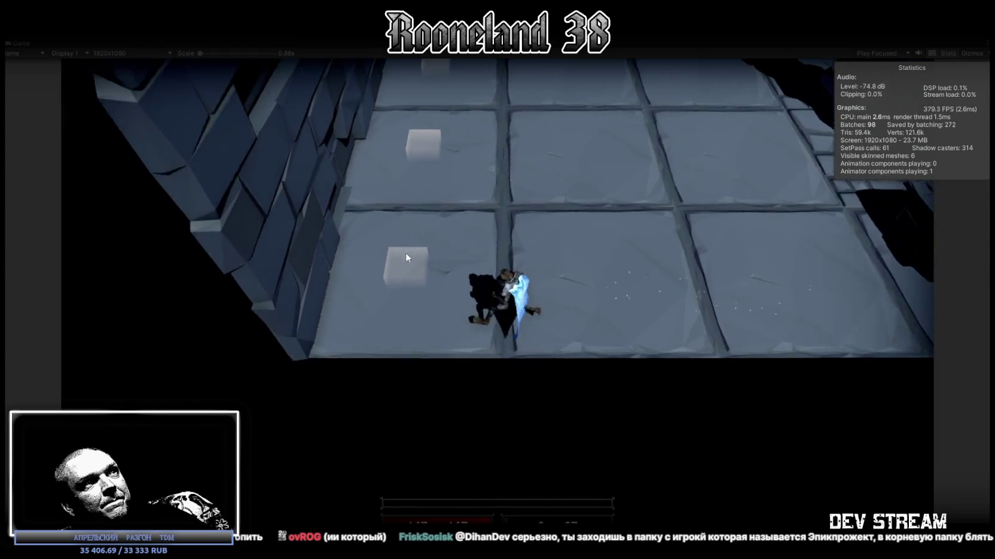
{"action": "key", "text": "w"}
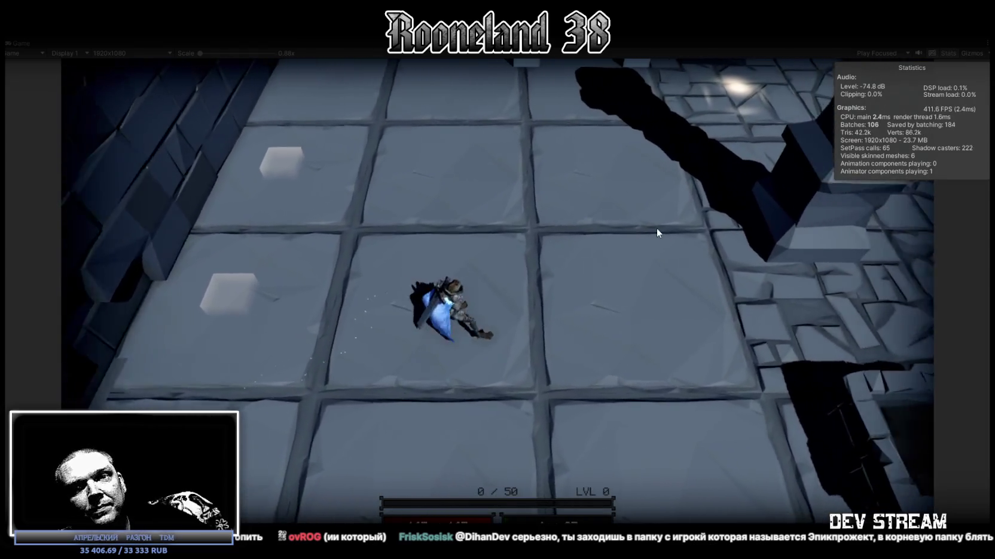
{"action": "key", "text": "w"}
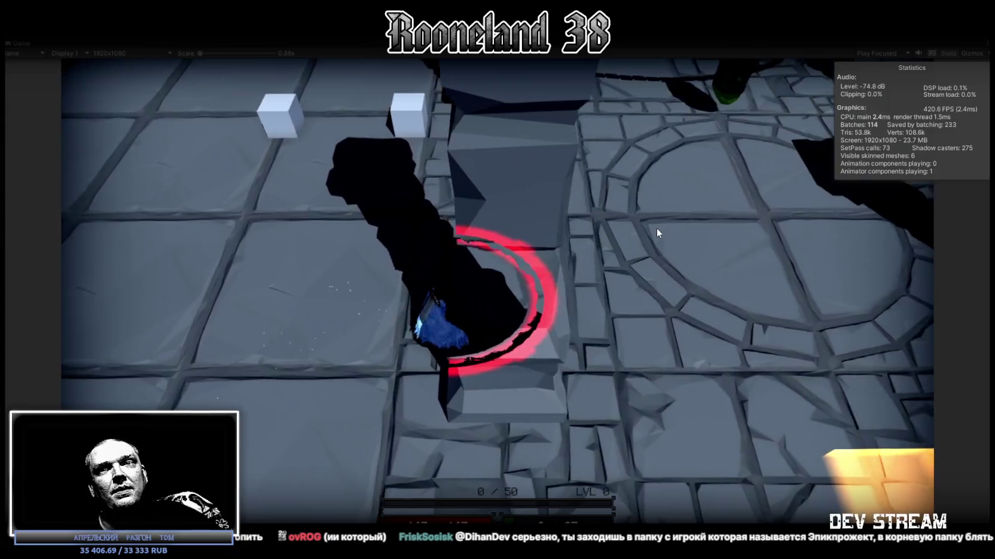
{"action": "key", "text": "w"}
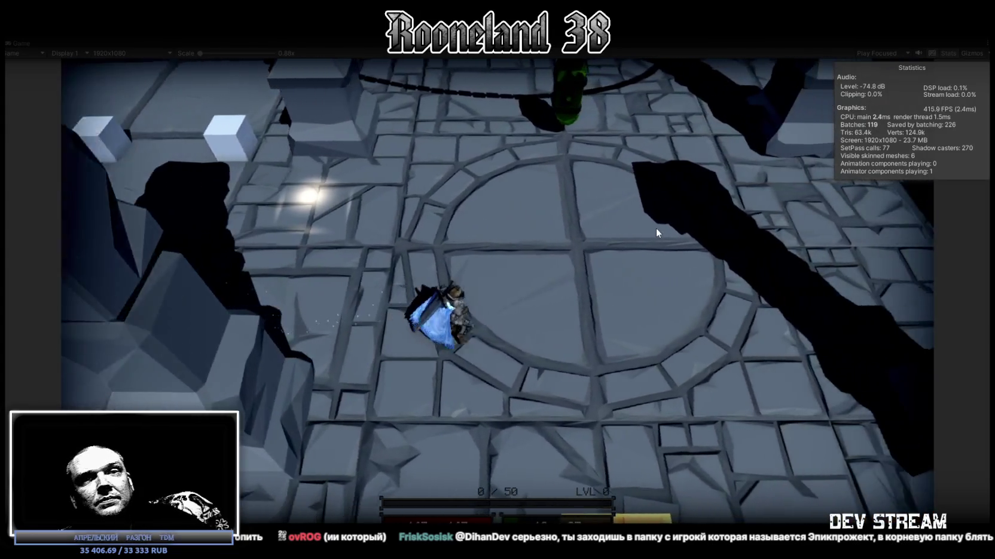
{"action": "key", "text": "w"}
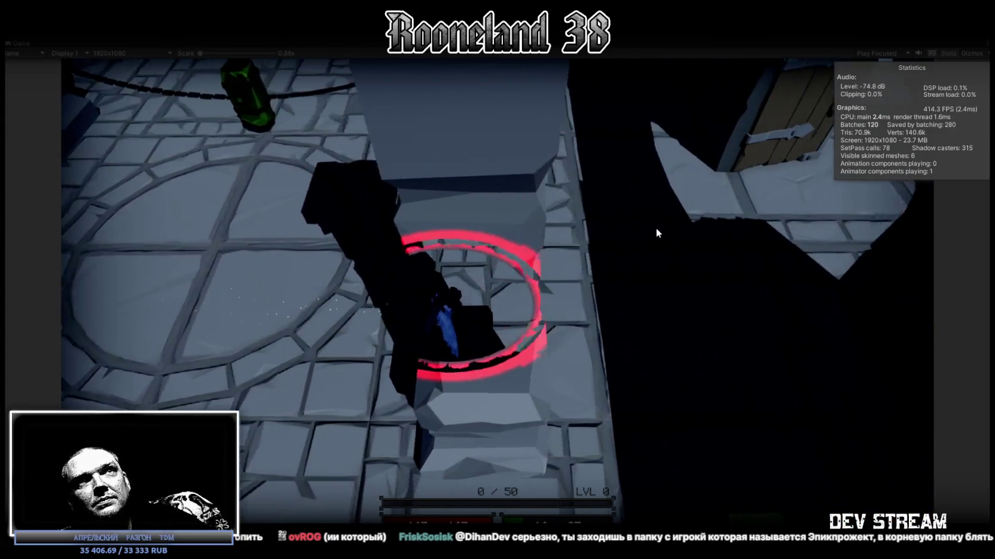
{"action": "key", "text": "w"}
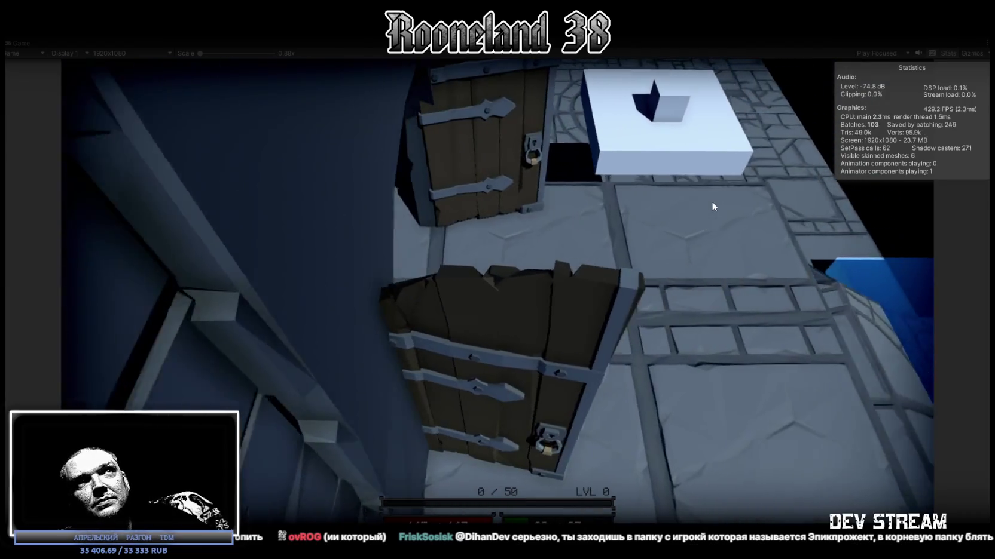
{"action": "key", "text": "w"}
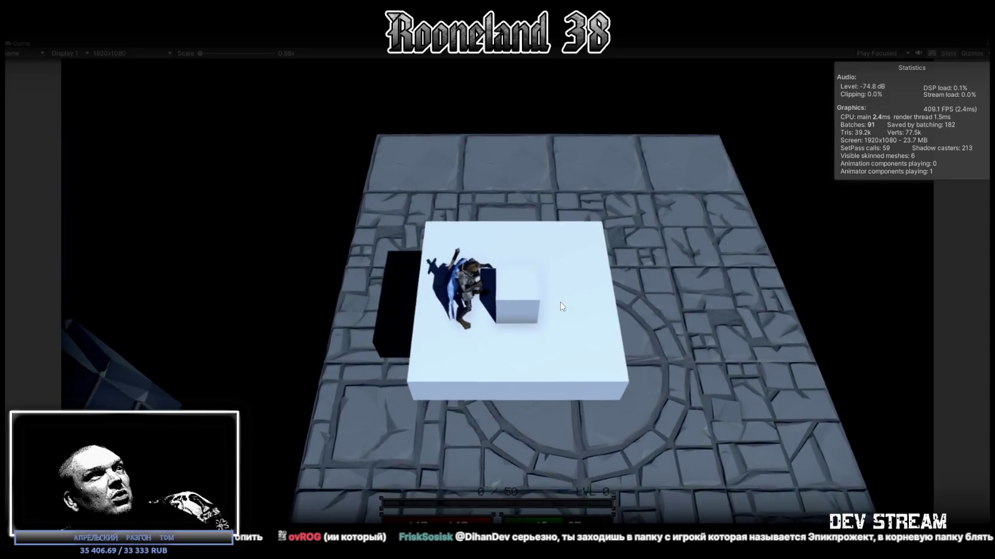
Step: Walk the character off the white platform across the stone floor and exit Play mode
{"action": "left_click", "coordinate": [572, 295]}
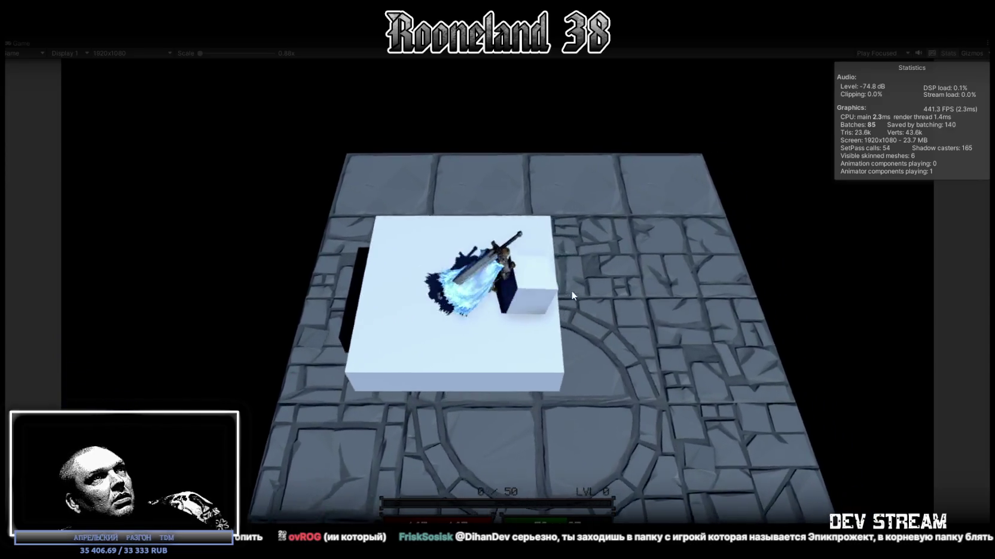
{"action": "left_click", "coordinate": [603, 323]}
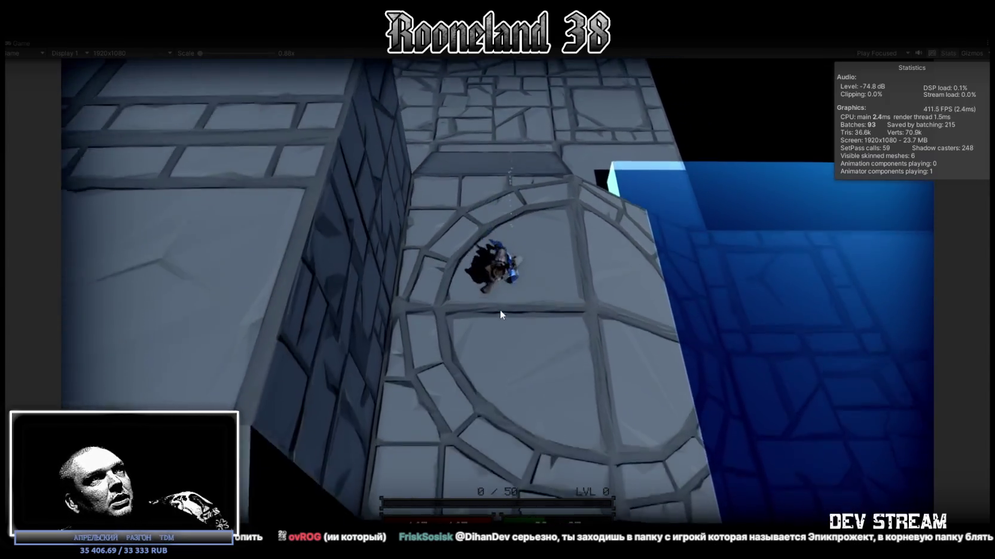
{"action": "key", "text": "ctrl+p"}
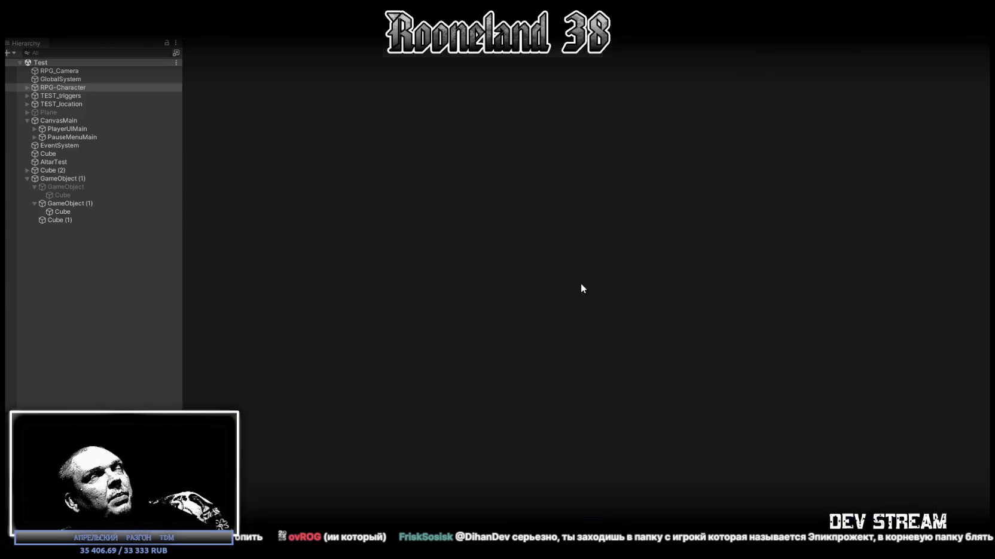
Step: Set GameObject (1)'s RPG_Platform Move Mode to Vertical Y, select RPG-Character, and enter Play mode
{"action": "scroll", "coordinate": [942, 408], "scroll_direction": "down", "scroll_amount": 10}
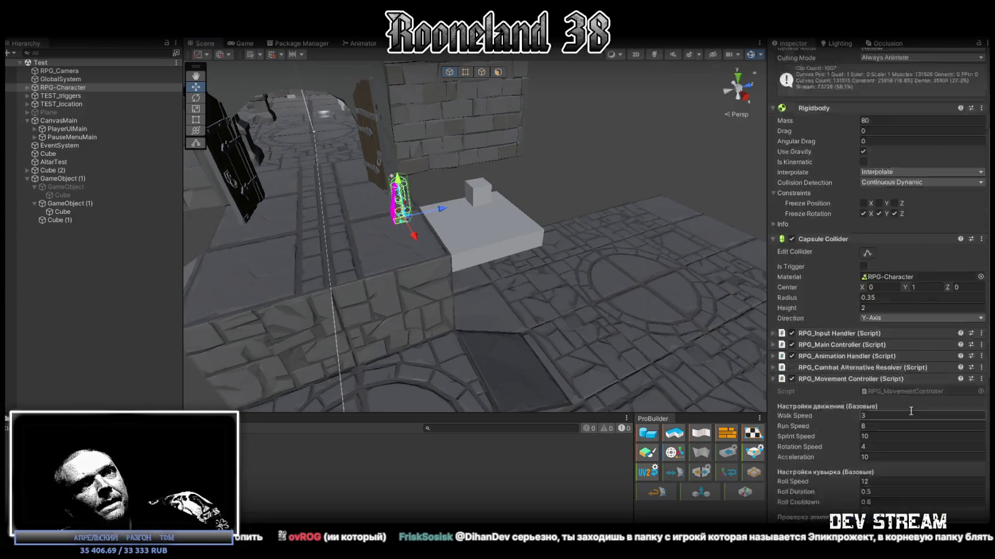
{"action": "left_click", "coordinate": [72, 204]}
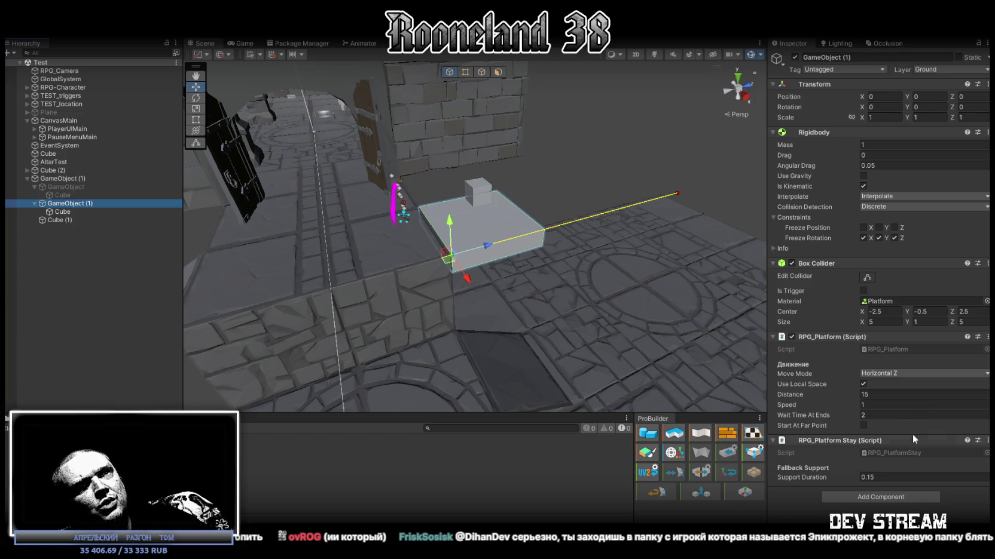
{"action": "left_click", "coordinate": [903, 373]}
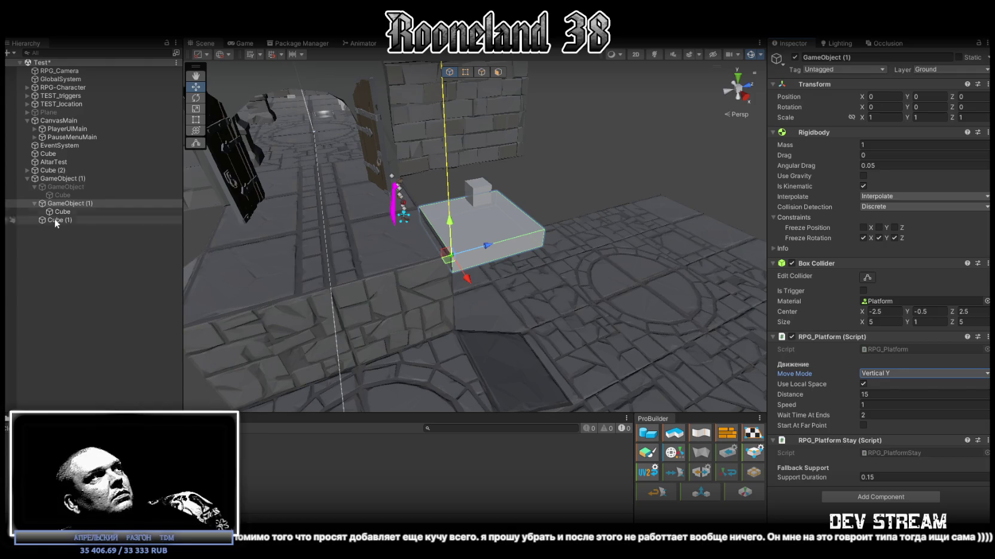
{"action": "left_click", "coordinate": [69, 87]}
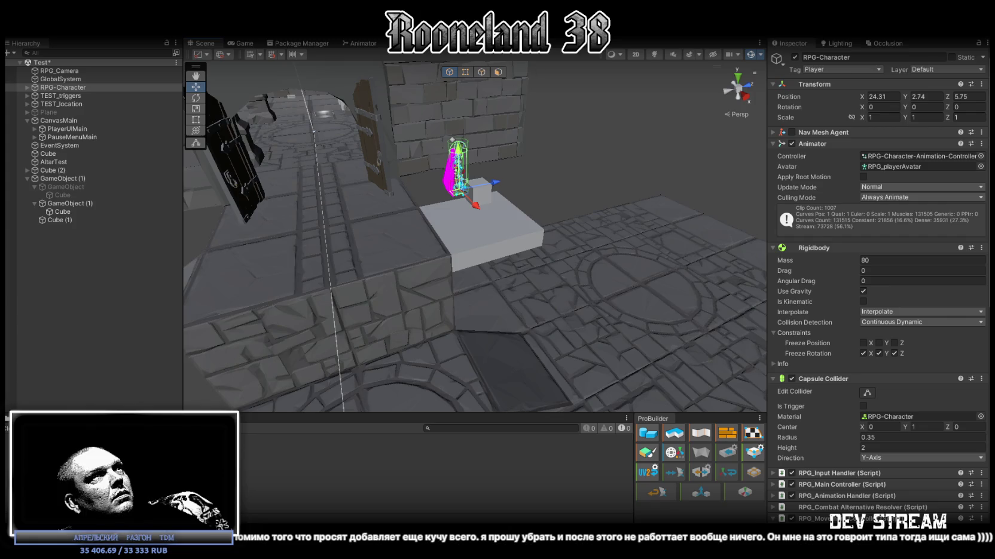
{"action": "key", "text": "ctrl+p"}
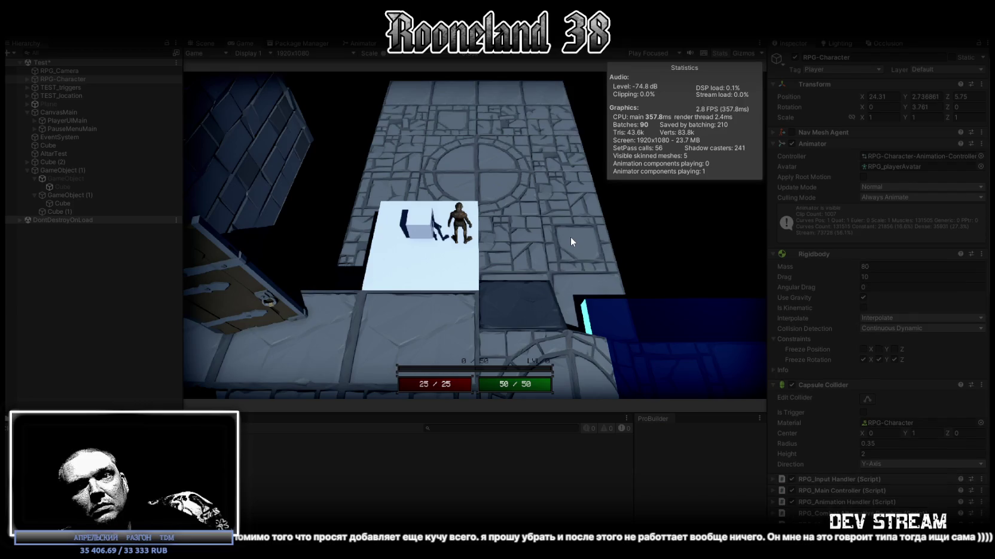
Step: Walk the character onto the white platform in a maximized game view, then step off
{"action": "left_click", "coordinate": [538, 230]}
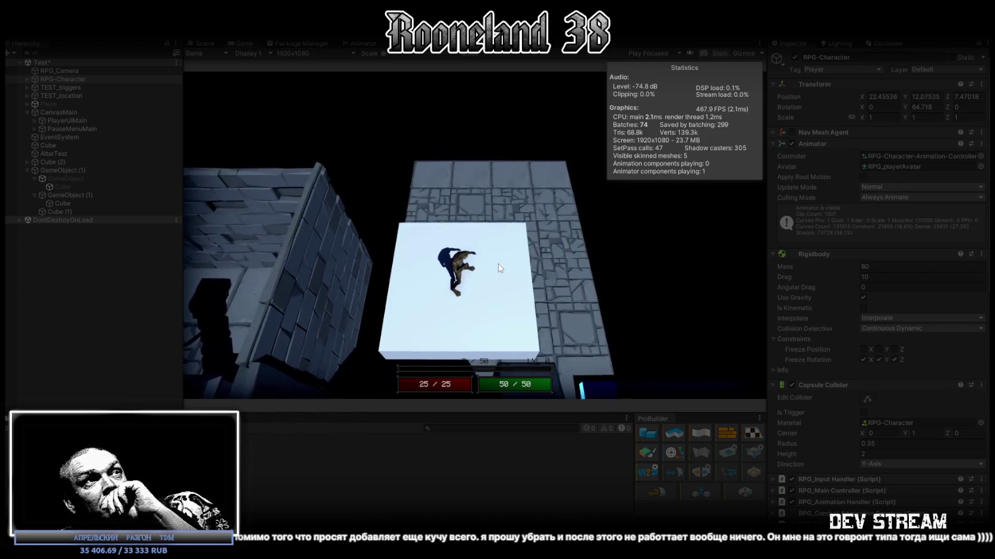
{"action": "double_click", "coordinate": [239, 41]}
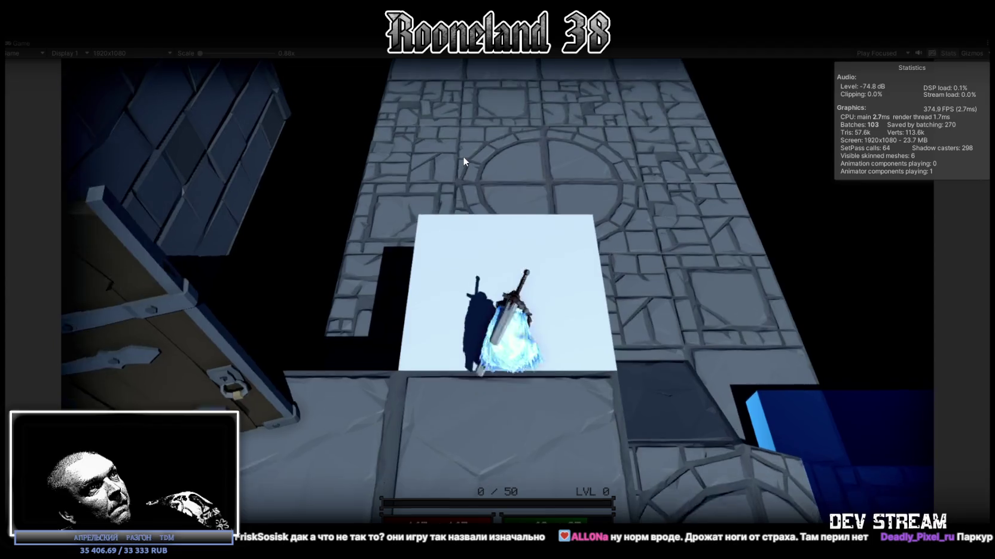
{"action": "key", "text": "s"}
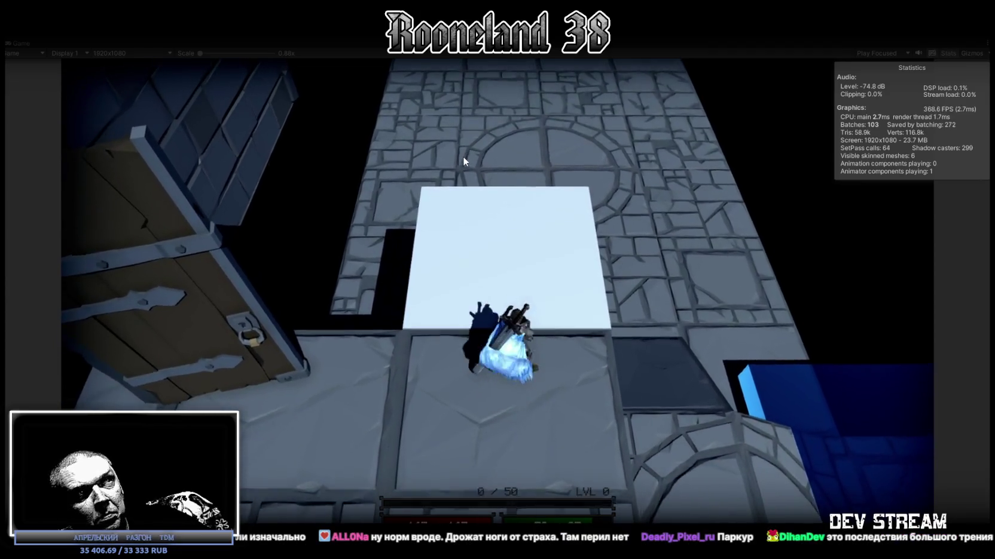
Step: Climb onto the block's top edge, shimmy left while hanging, then drop to the floor
{"action": "key", "text": "w"}
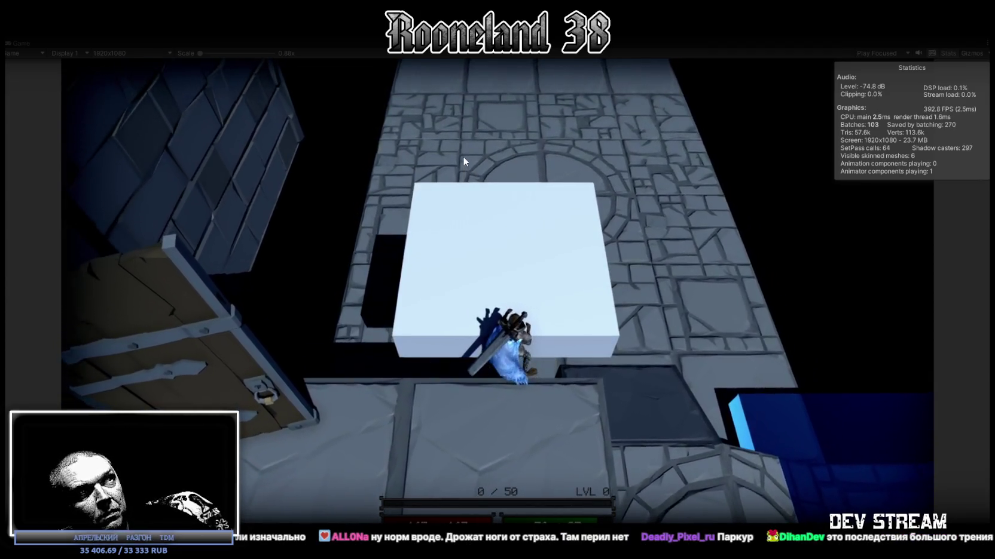
{"action": "key", "text": "space"}
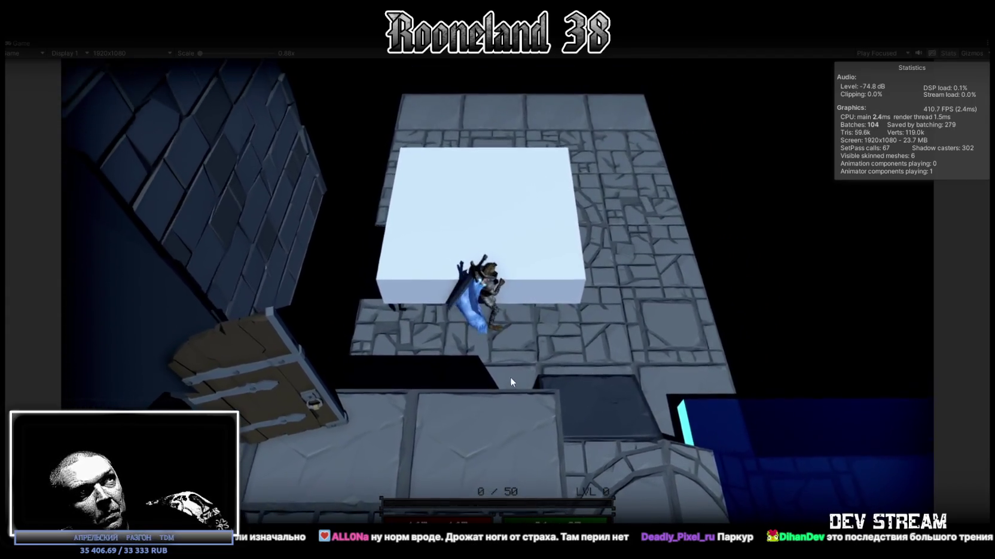
{"action": "key", "text": "a"}
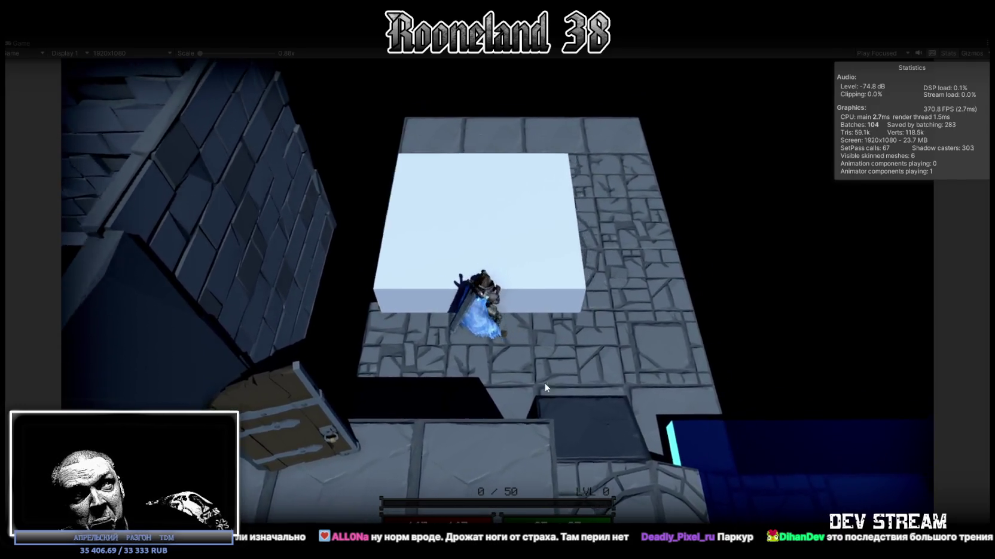
{"action": "key", "text": "w"}
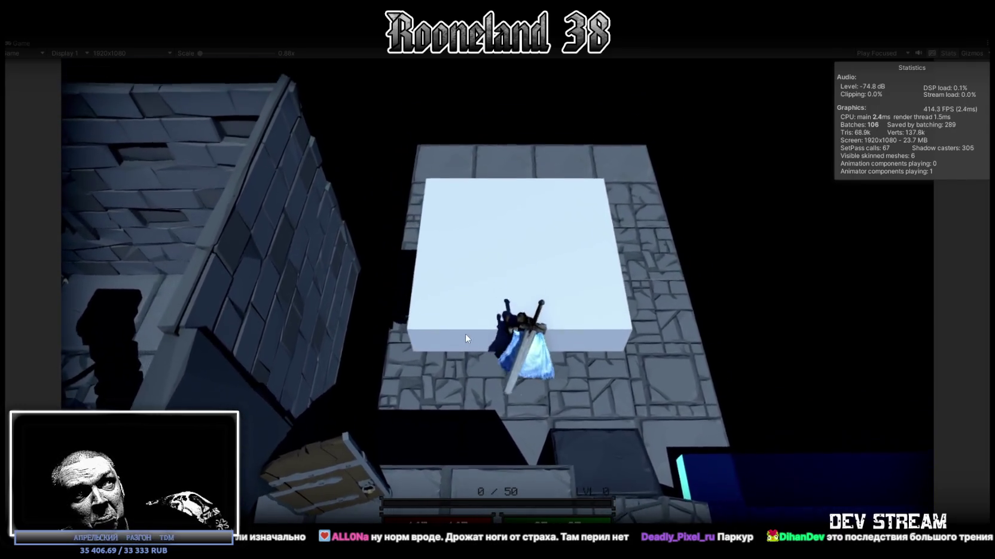
{"action": "key", "text": "s"}
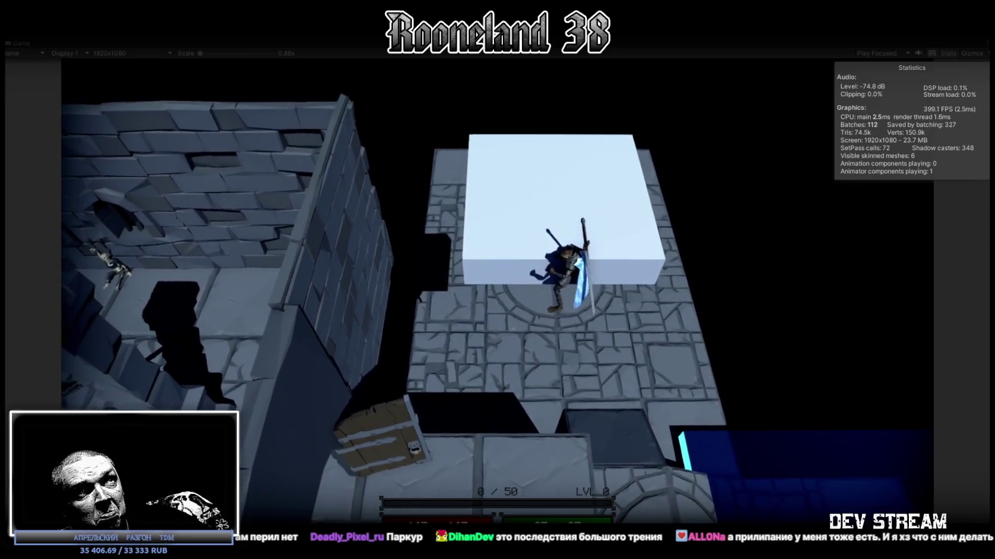
{"action": "key", "text": "a"}
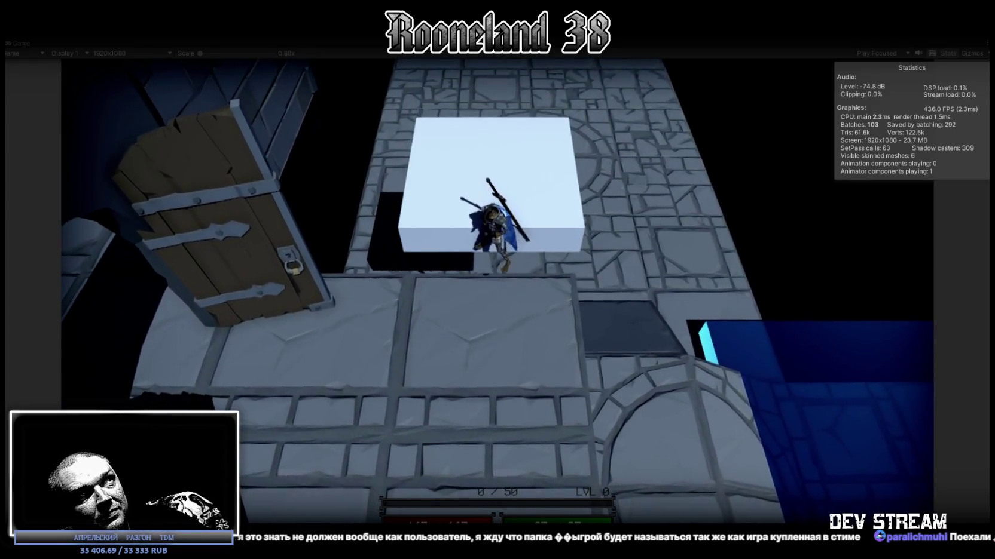
Step: Move the character across the white platform and perform several spinning ice-sword attacks
{"action": "key", "text": "w"}
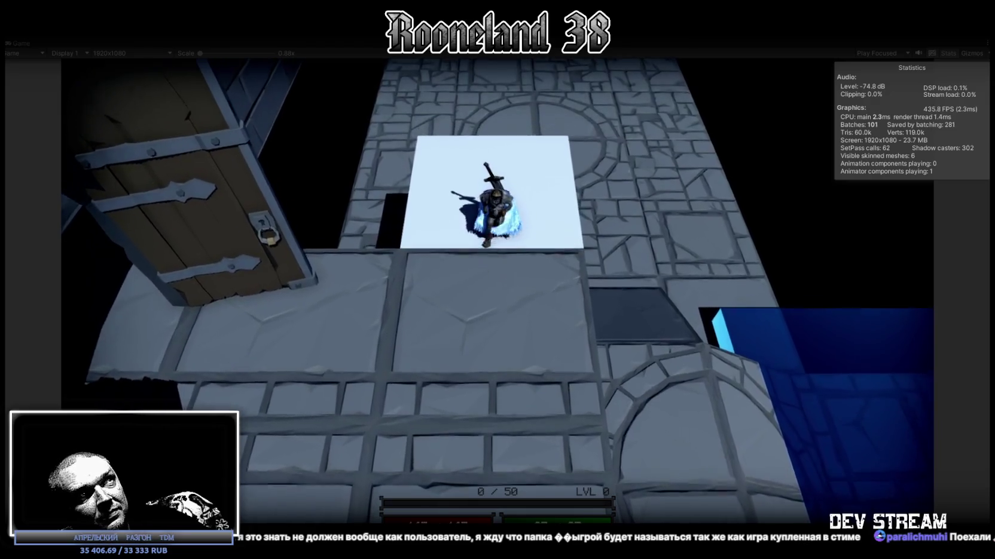
{"action": "key", "text": "d"}
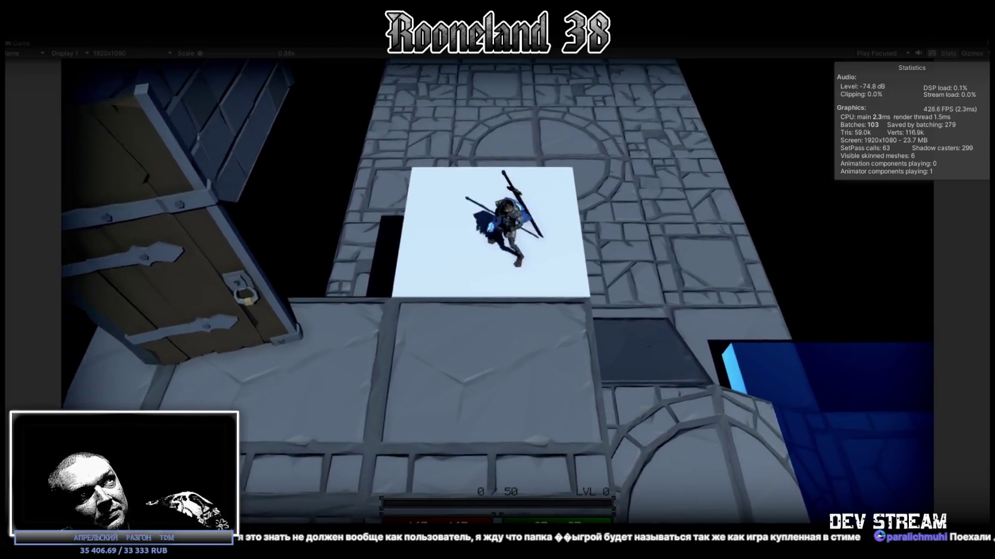
{"action": "key", "text": "w"}
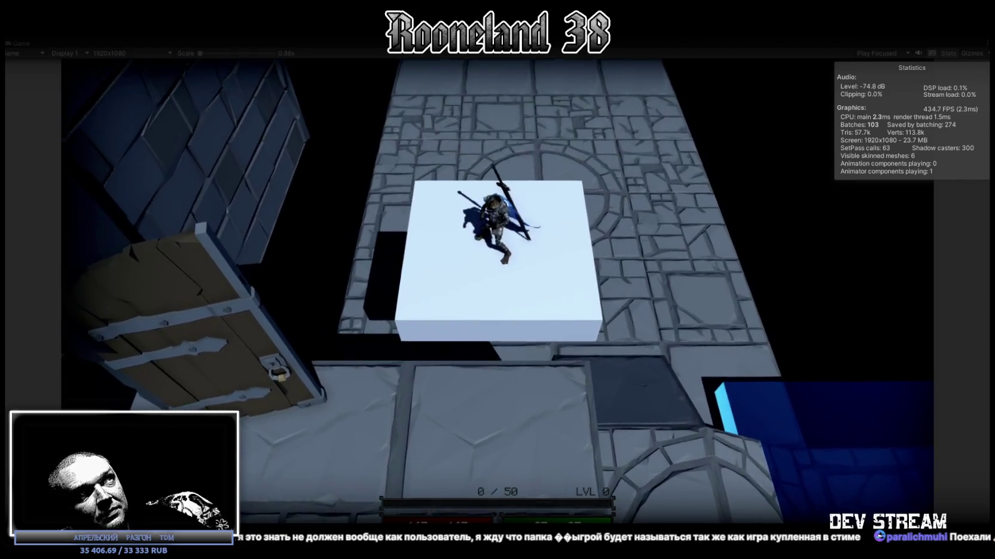
{"action": "key", "text": "w"}
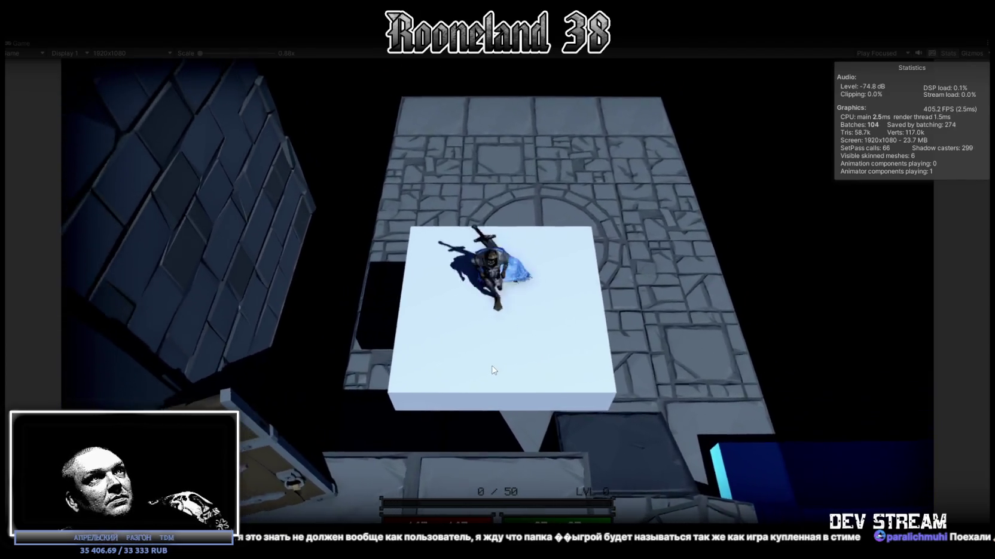
{"action": "key", "text": "w"}
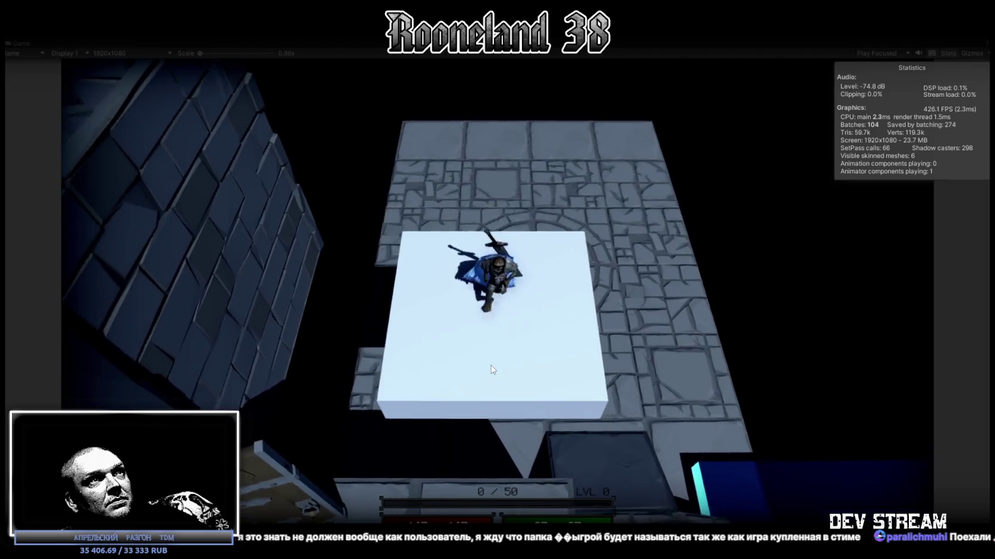
{"action": "left_click", "coordinate": [491, 368]}
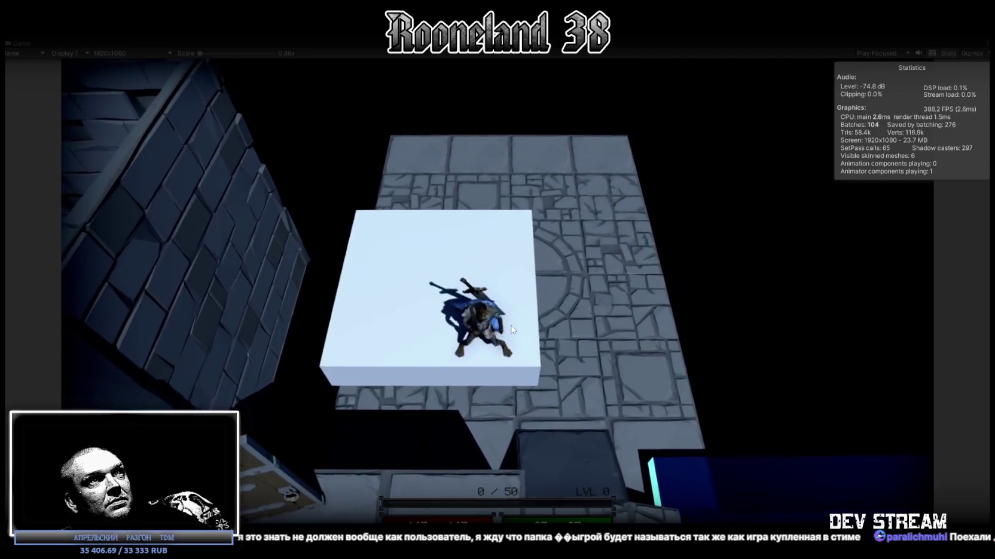
{"action": "left_click", "coordinate": [494, 357]}
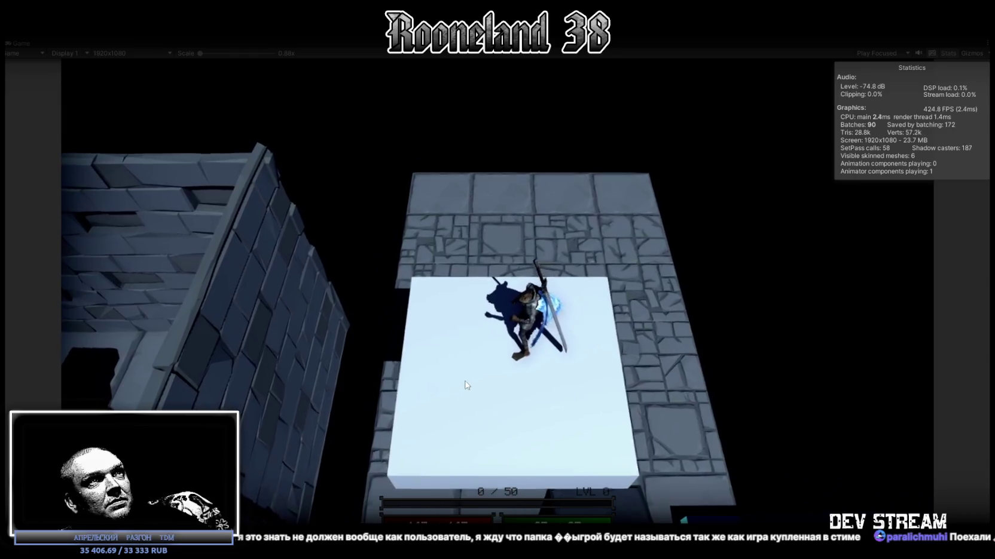
{"action": "left_click", "coordinate": [489, 389]}
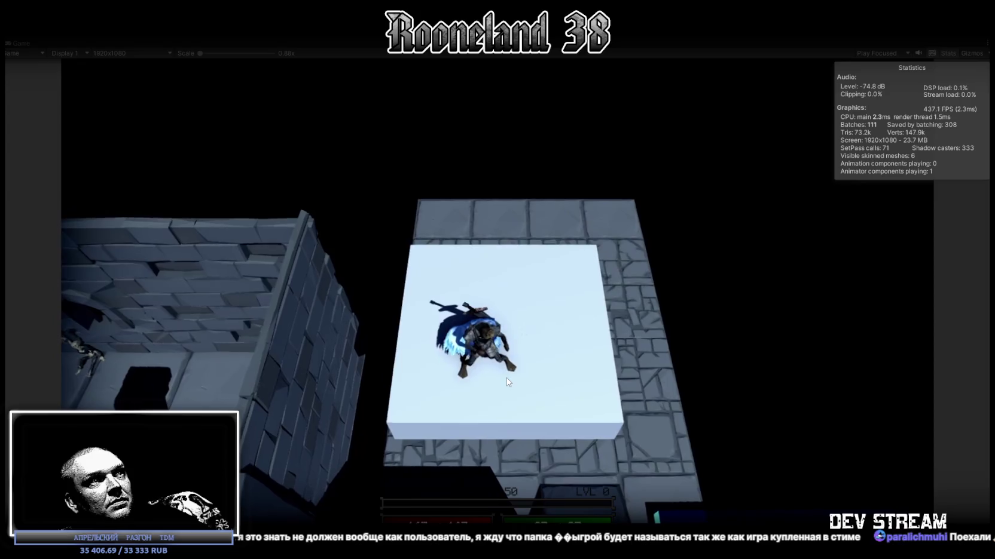
{"action": "left_click", "coordinate": [495, 392]}
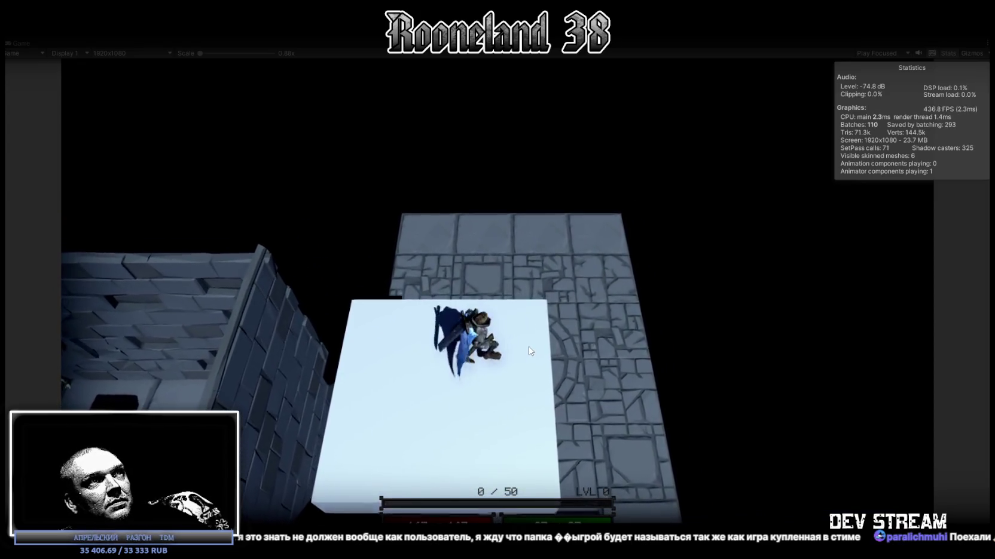
Step: Walk the character off the platform's far edge onto the circular floor pattern and stop Play mode
{"action": "key", "text": "w"}
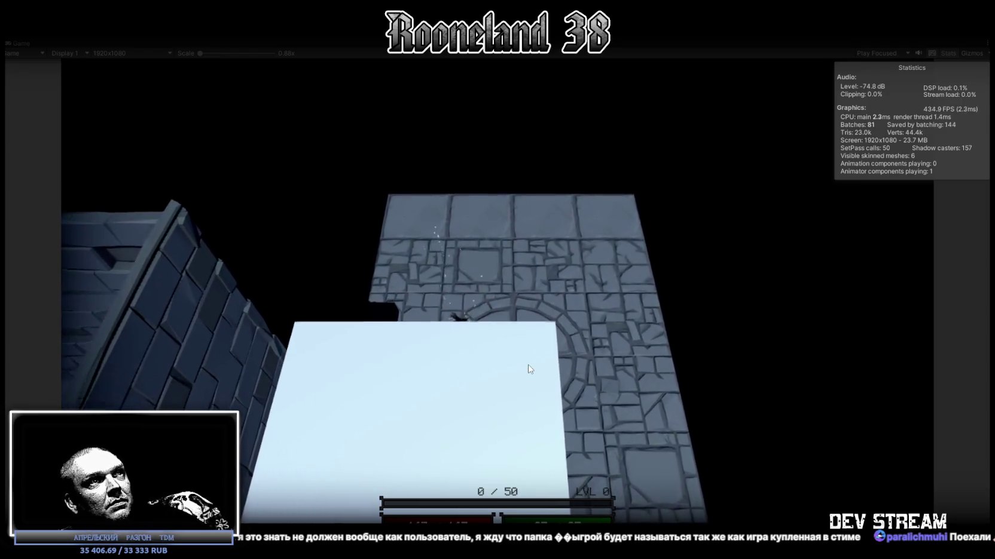
{"action": "key", "text": "w"}
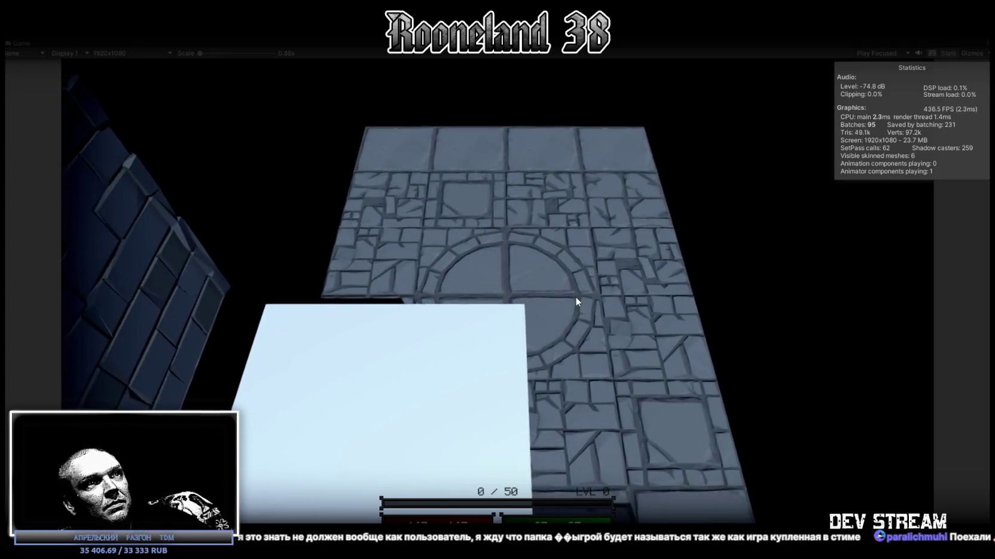
{"action": "key", "text": "w"}
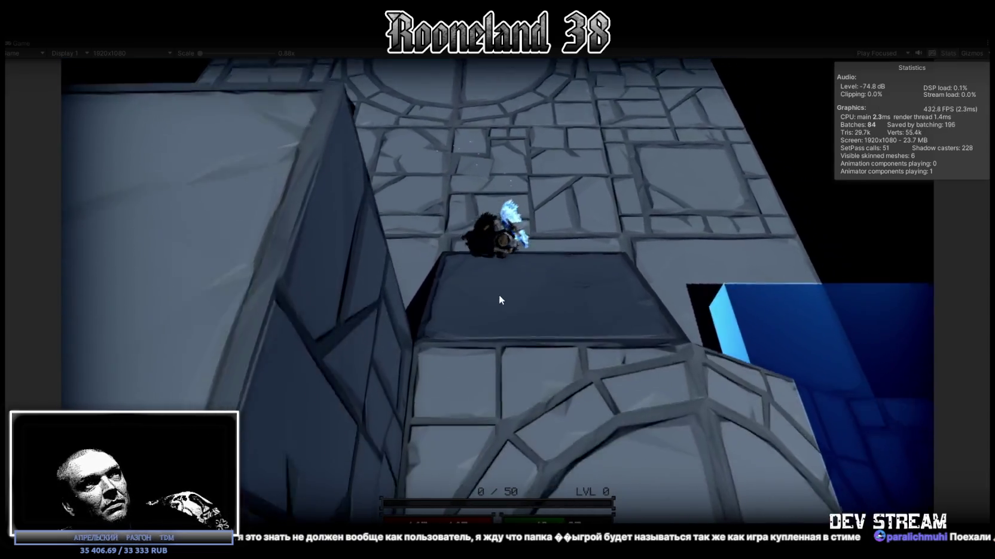
{"action": "key", "text": "w"}
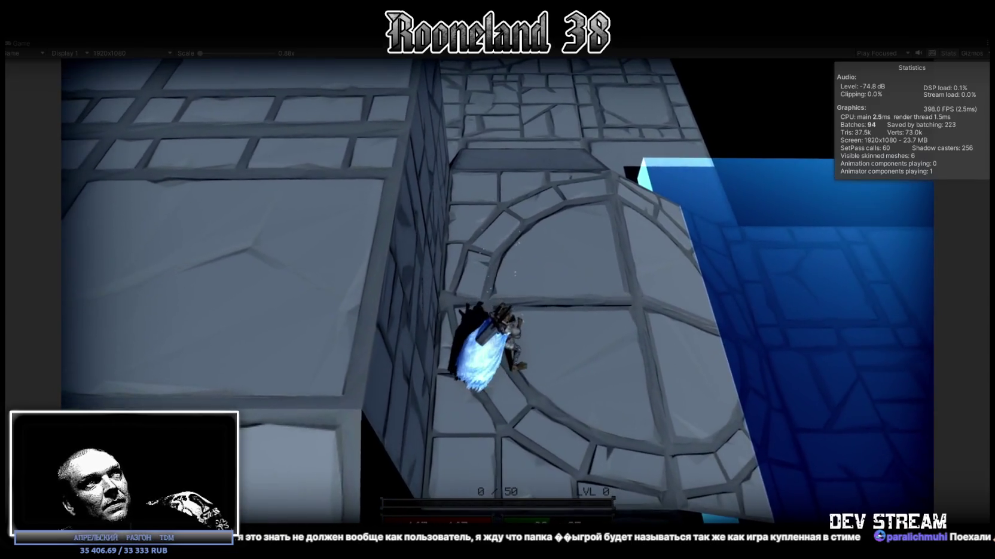
{"action": "key", "text": "ctrl+p"}
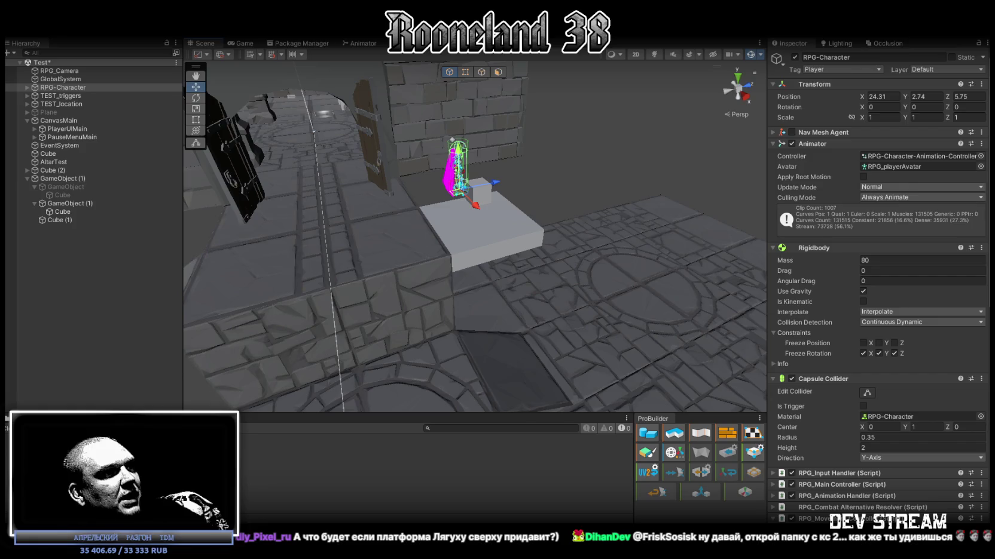
Step: Bring the File Explorer window for Steam's 'The Epic' folder in front of Unity
{"action": "key", "text": "alt+Tab"}
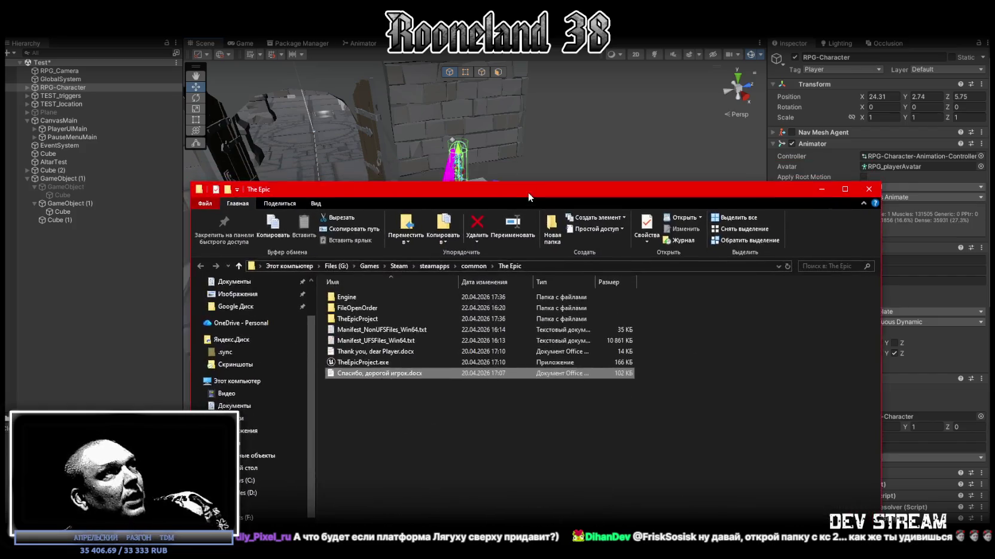
Step: Open The Epic's Engine > Config folder and use StagedBuild_TheEpicProject.ini's context menu, then return to Unity
{"action": "left_click_drag", "start_coordinate": [527, 192], "coordinate": [509, 68]}
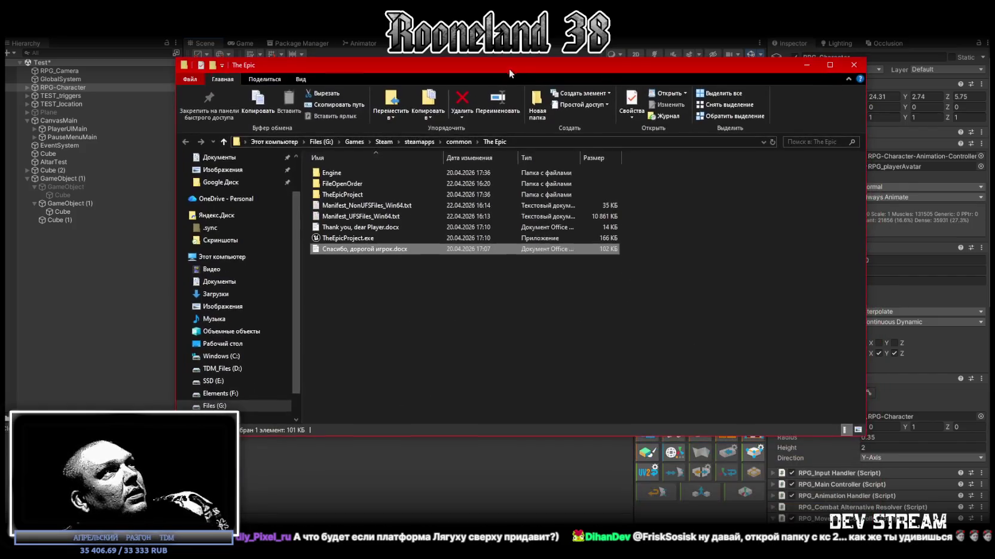
{"action": "double_click", "coordinate": [330, 174]}
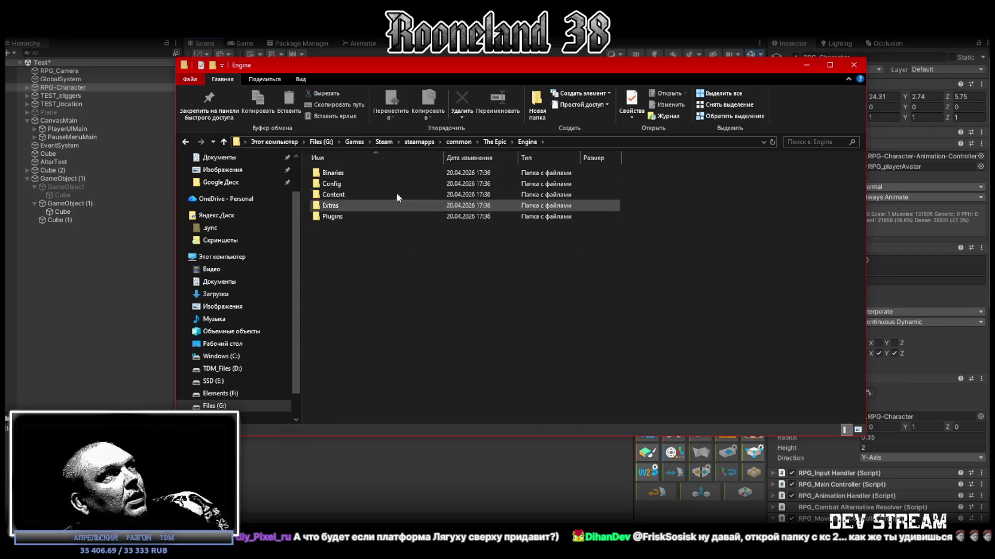
{"action": "double_click", "coordinate": [337, 183]}
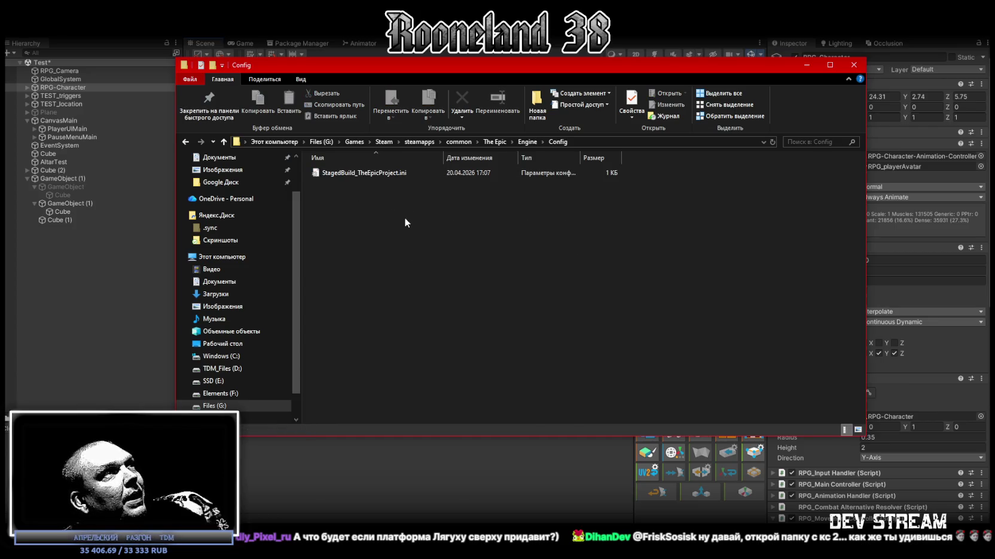
{"action": "right_click", "coordinate": [349, 173]}
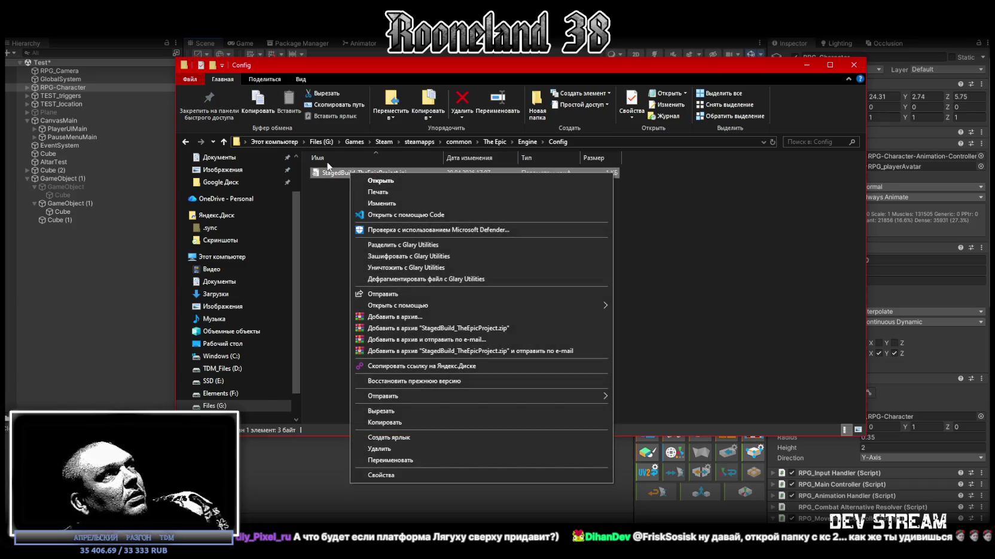
{"action": "left_click", "coordinate": [447, 230]}
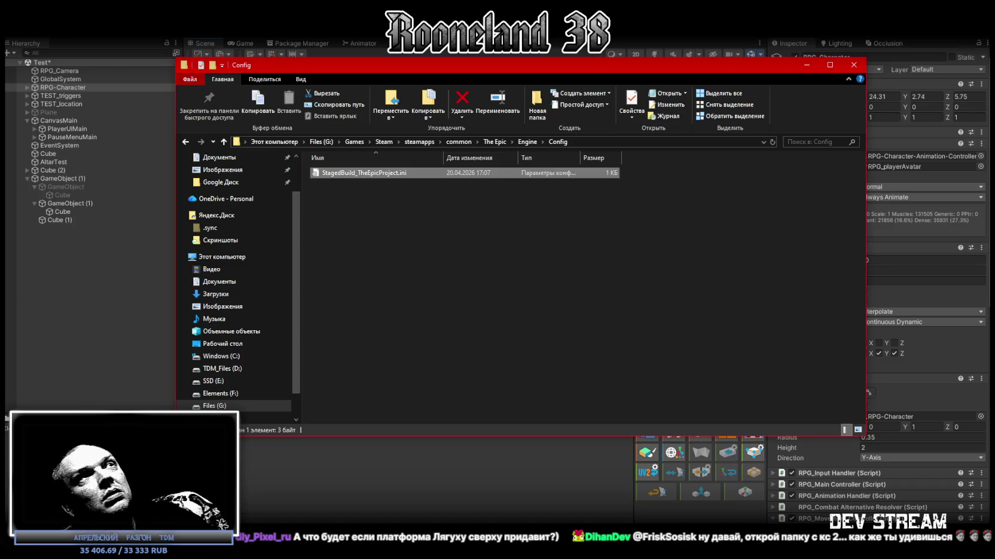
{"action": "key", "text": "alt+Tab"}
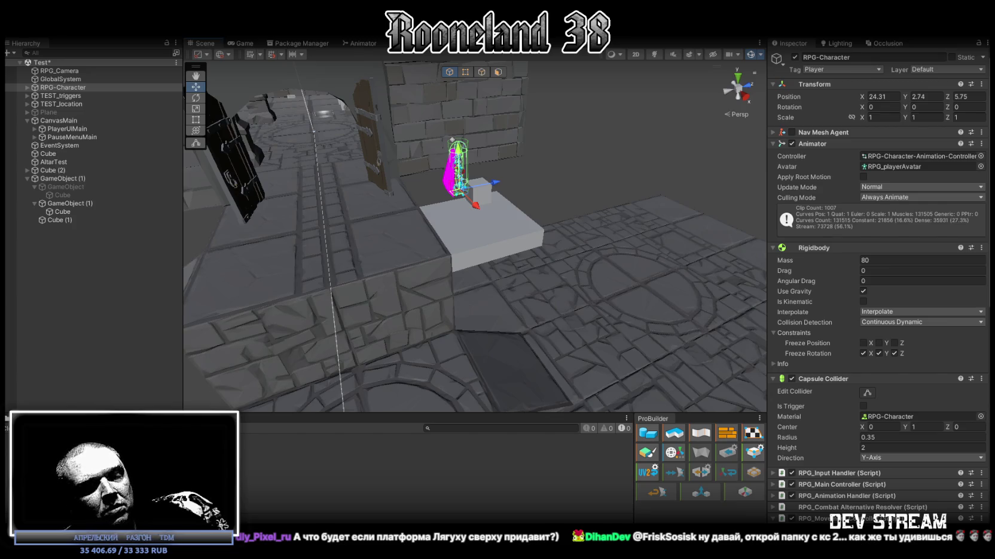
Step: In Былина's Свойства… > Установленные файлы, run Проверить целостность файлов игры, then close the window
{"action": "key", "text": "alt+Tab"}
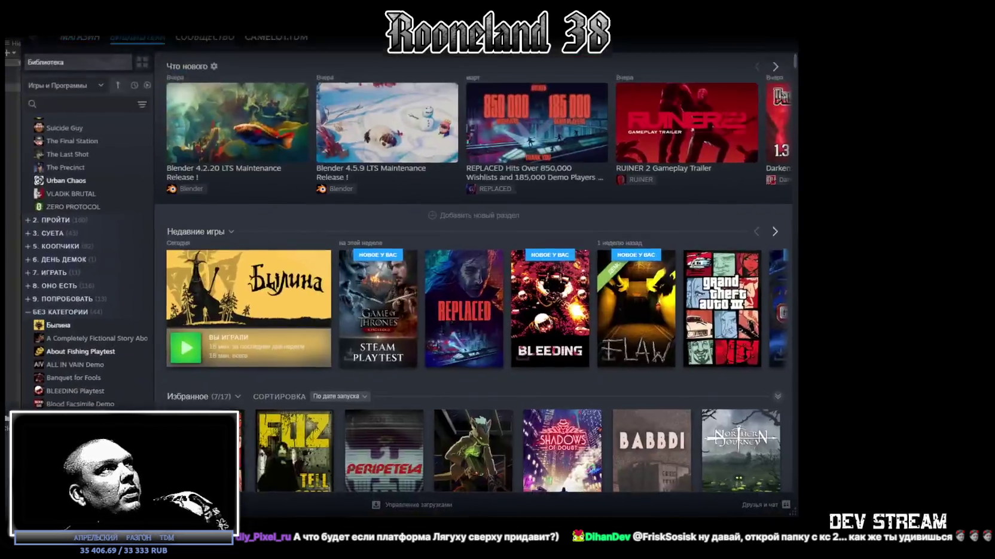
{"action": "left_click", "coordinate": [50, 321]}
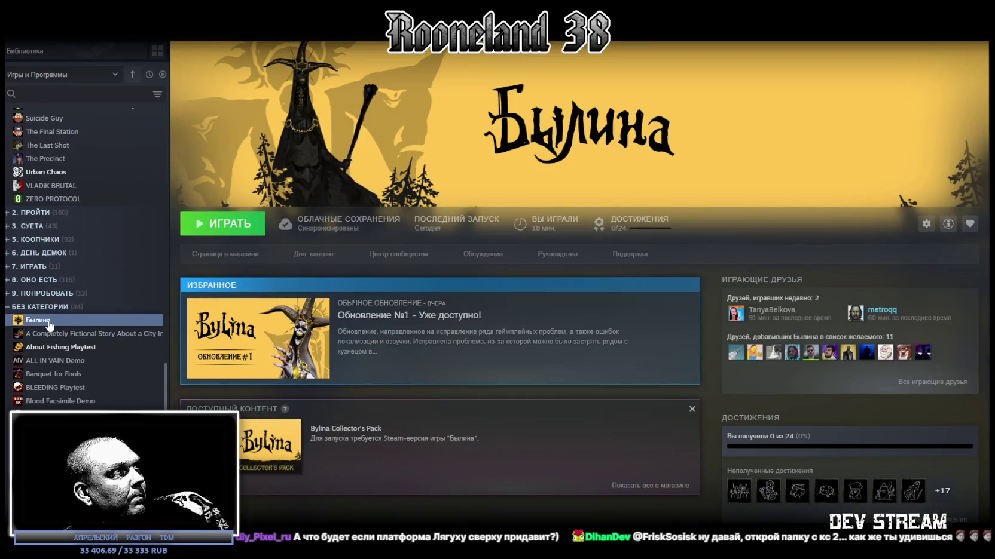
{"action": "right_click", "coordinate": [48, 323]}
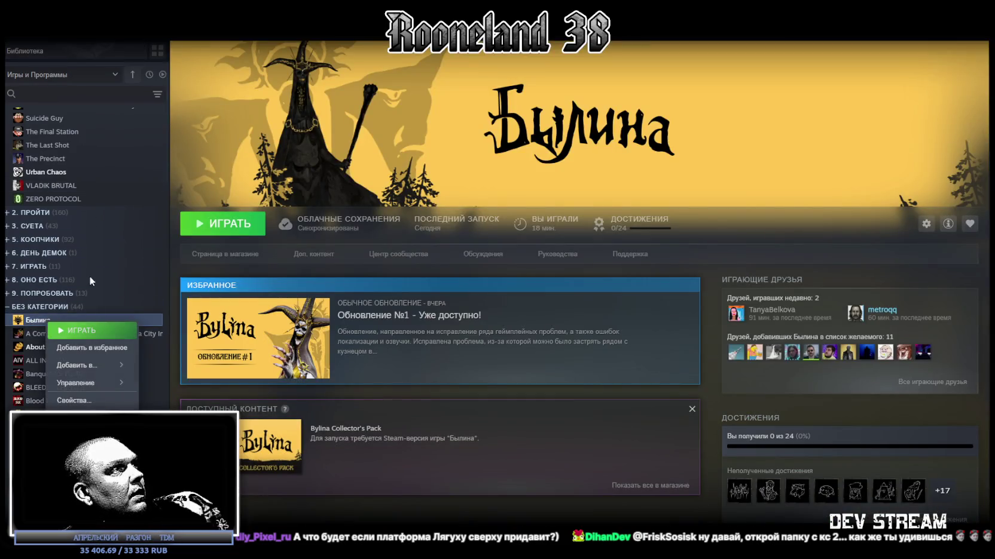
{"action": "left_click", "coordinate": [95, 402]}
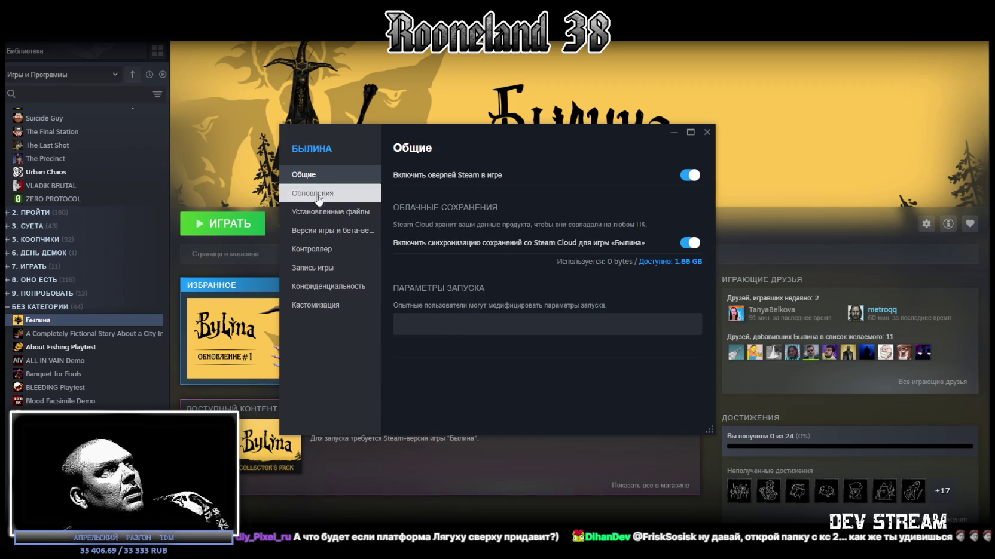
{"action": "left_click", "coordinate": [316, 219]}
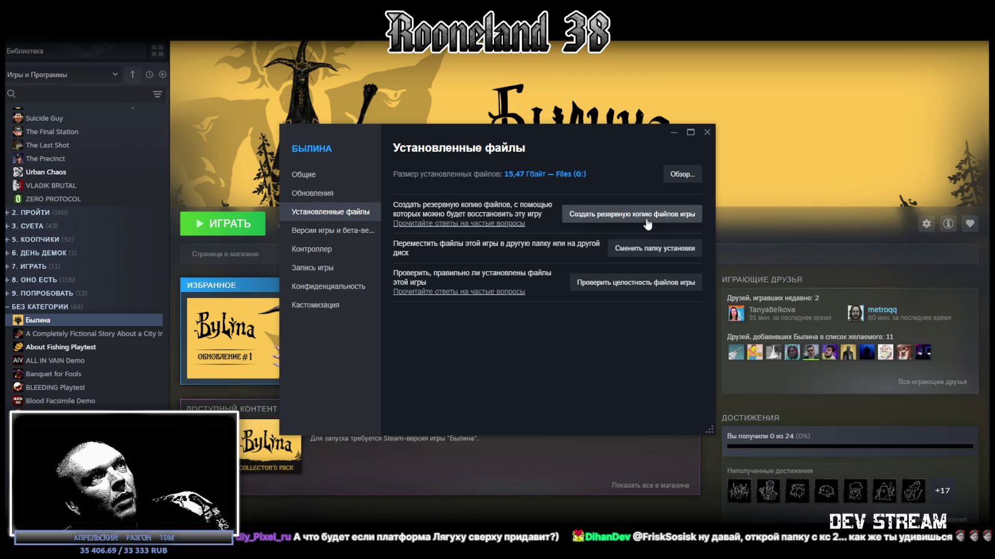
{"action": "left_click", "coordinate": [637, 283]}
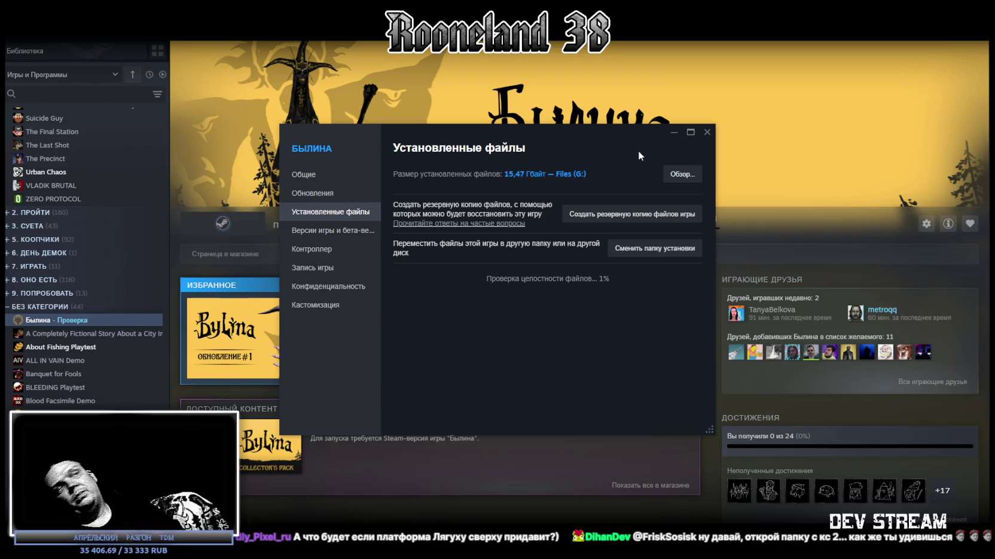
{"action": "key", "text": "Escape"}
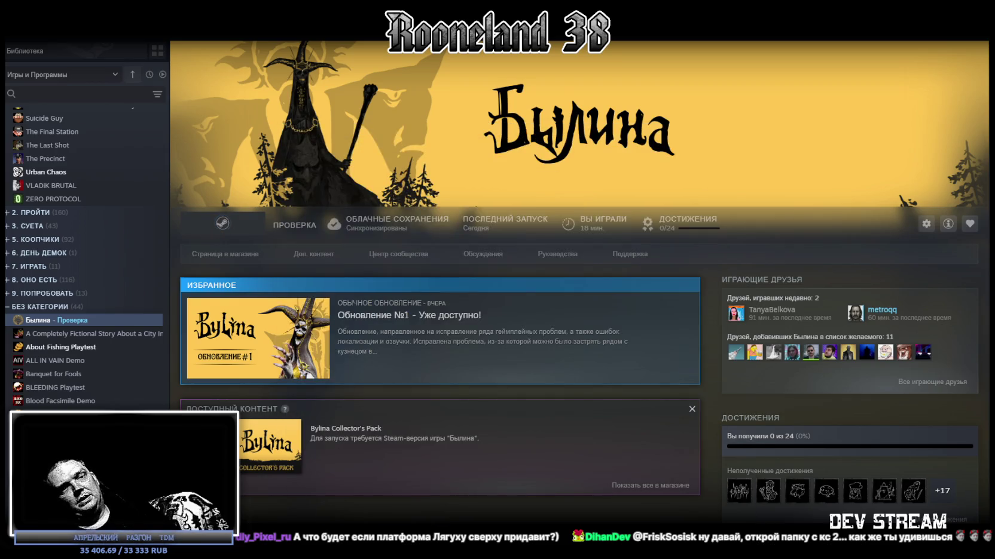